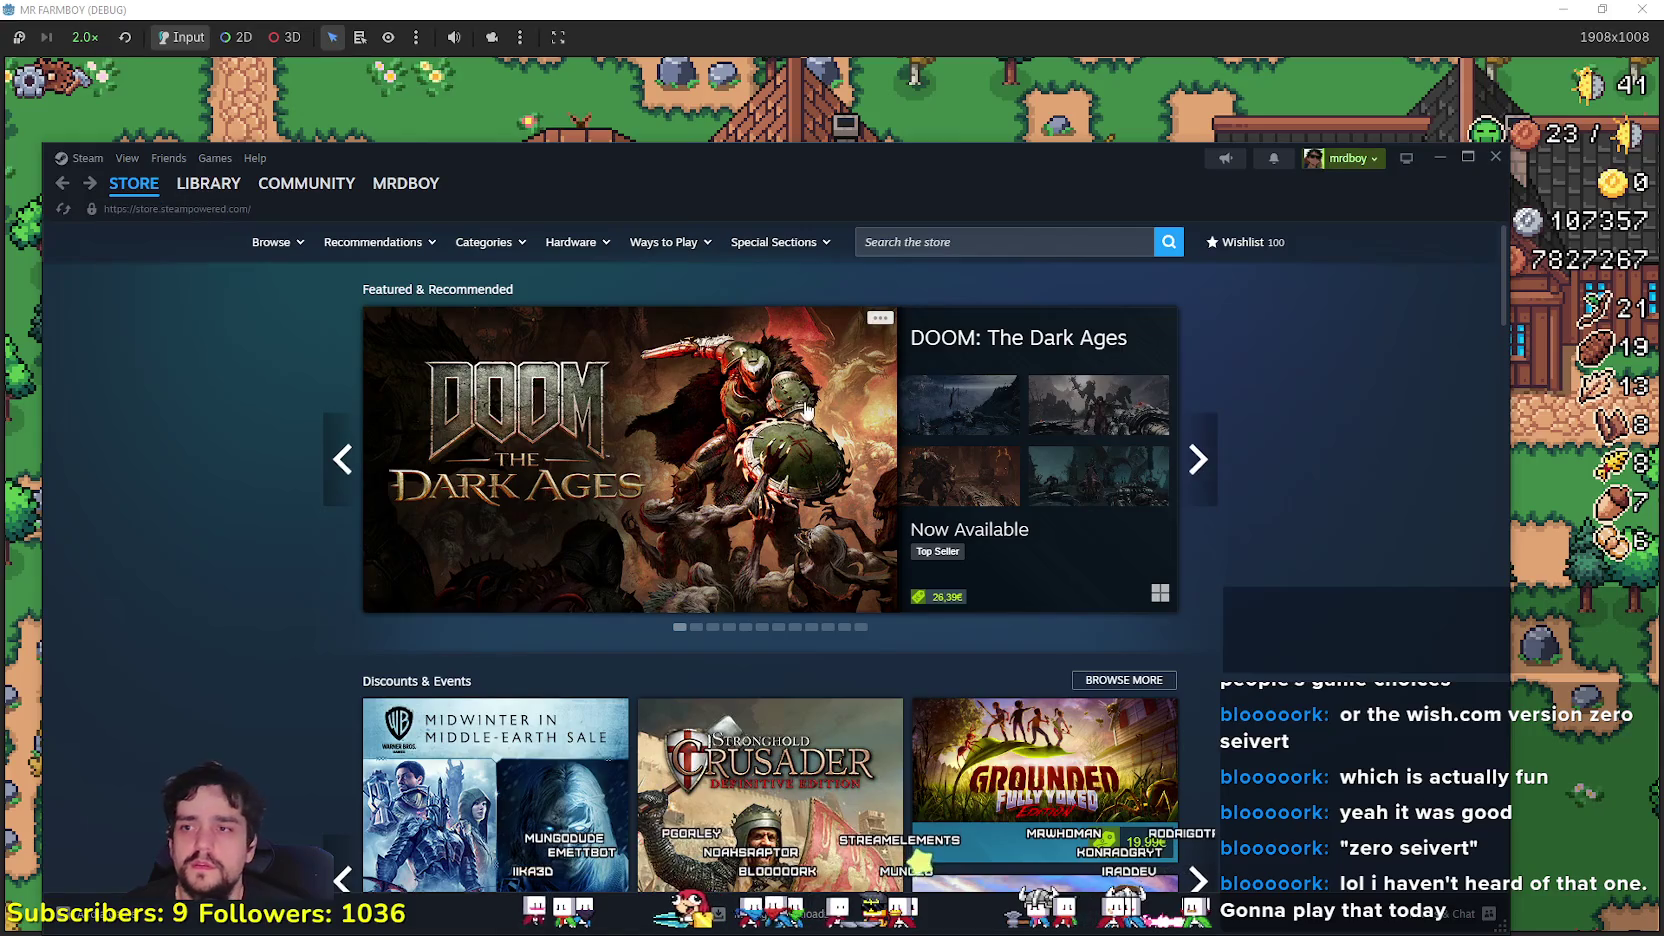
Step: Search the Steam store for 'duck' and open Escape From Duckov
{"action": "left_click", "coordinate": [1026, 234]}
{"action": "type", "text": "duck"}
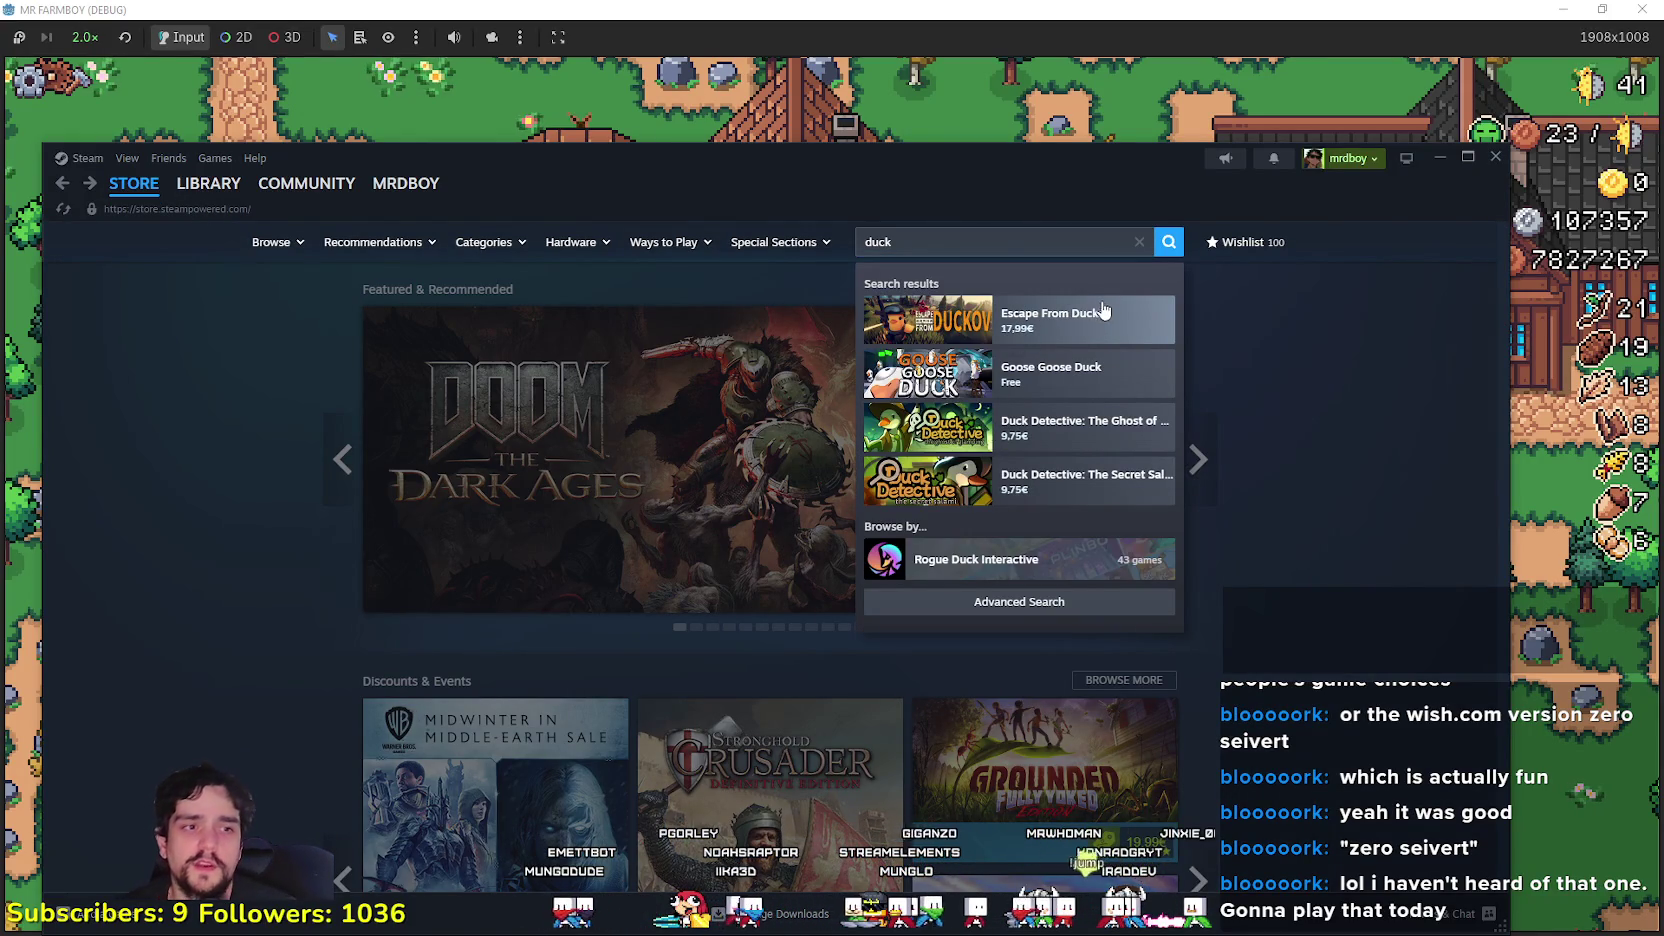
{"action": "left_click", "coordinate": [1100, 318]}
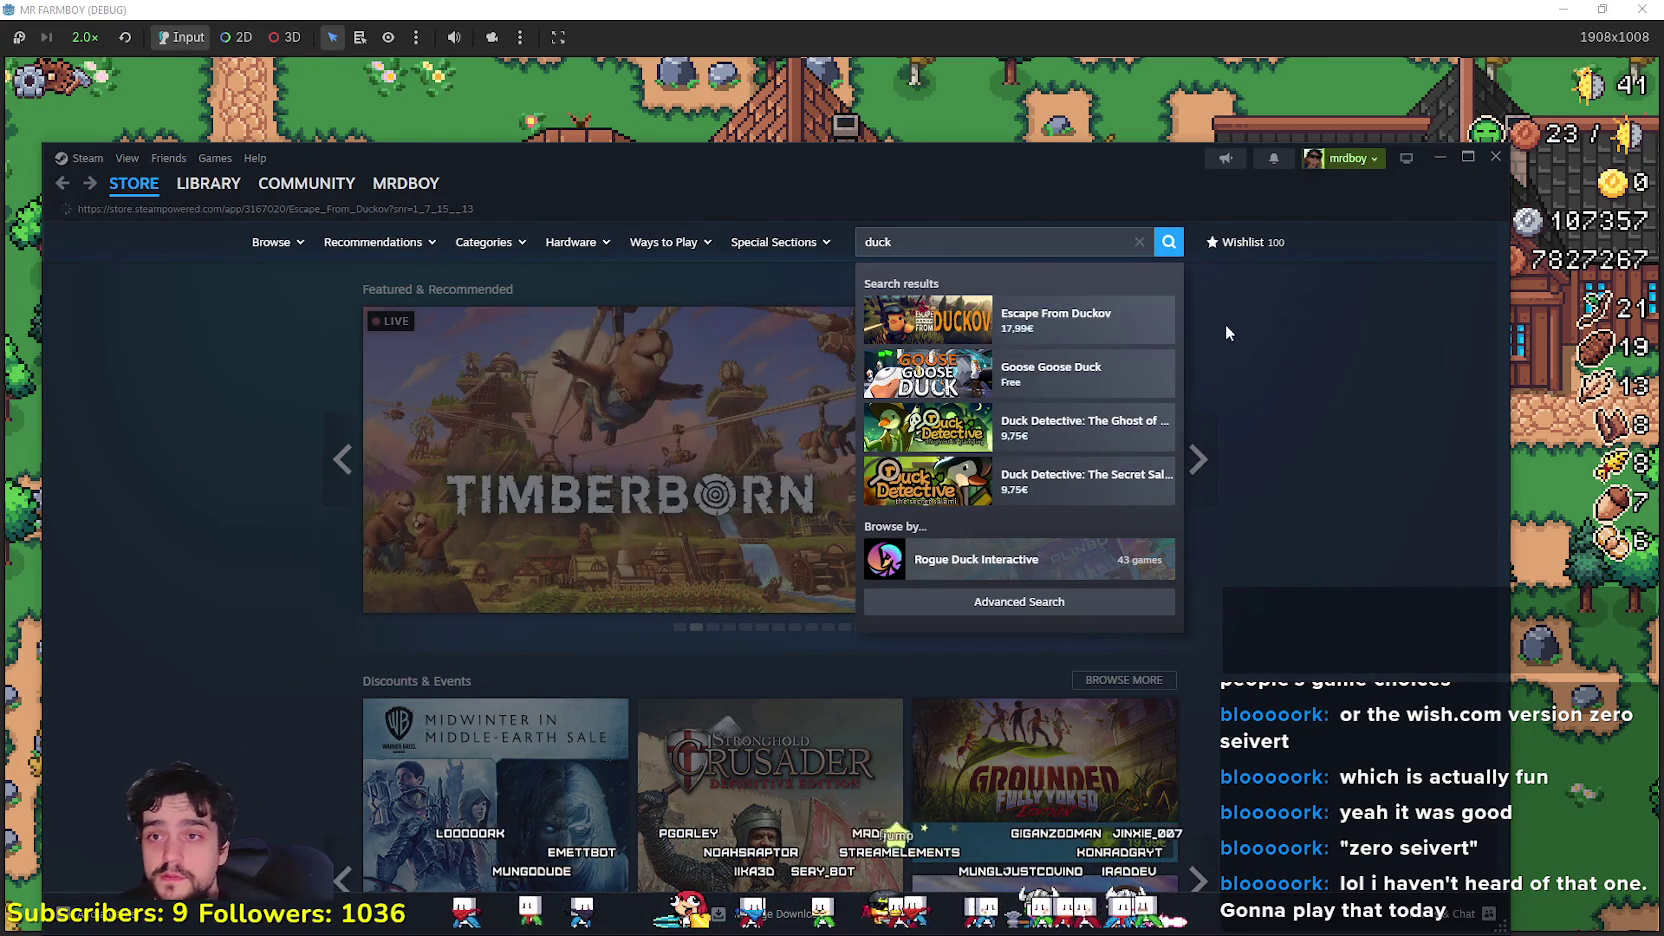
Step: Scroll through the Escape From Duckov Community Hub, then go to its store page
{"action": "scroll", "coordinate": [1147, 593], "scroll_direction": "down", "scroll_amount": 3}
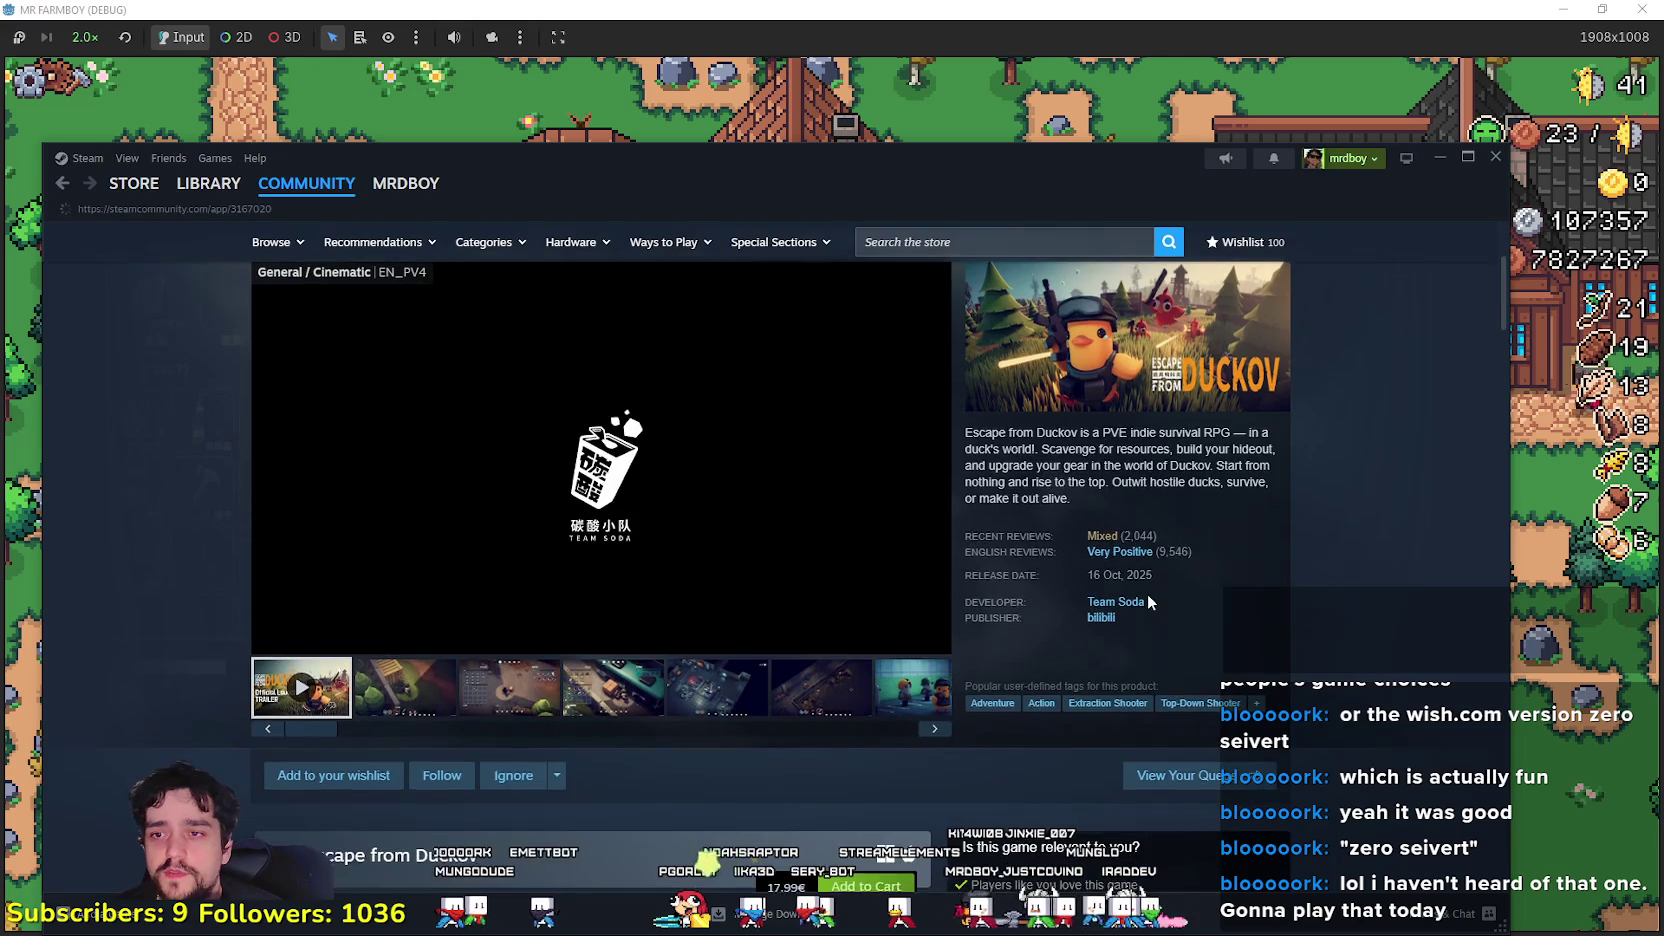
{"action": "scroll", "coordinate": [1280, 566], "scroll_direction": "down", "scroll_amount": 3}
{"action": "scroll", "coordinate": [1282, 567], "scroll_direction": "down", "scroll_amount": 10}
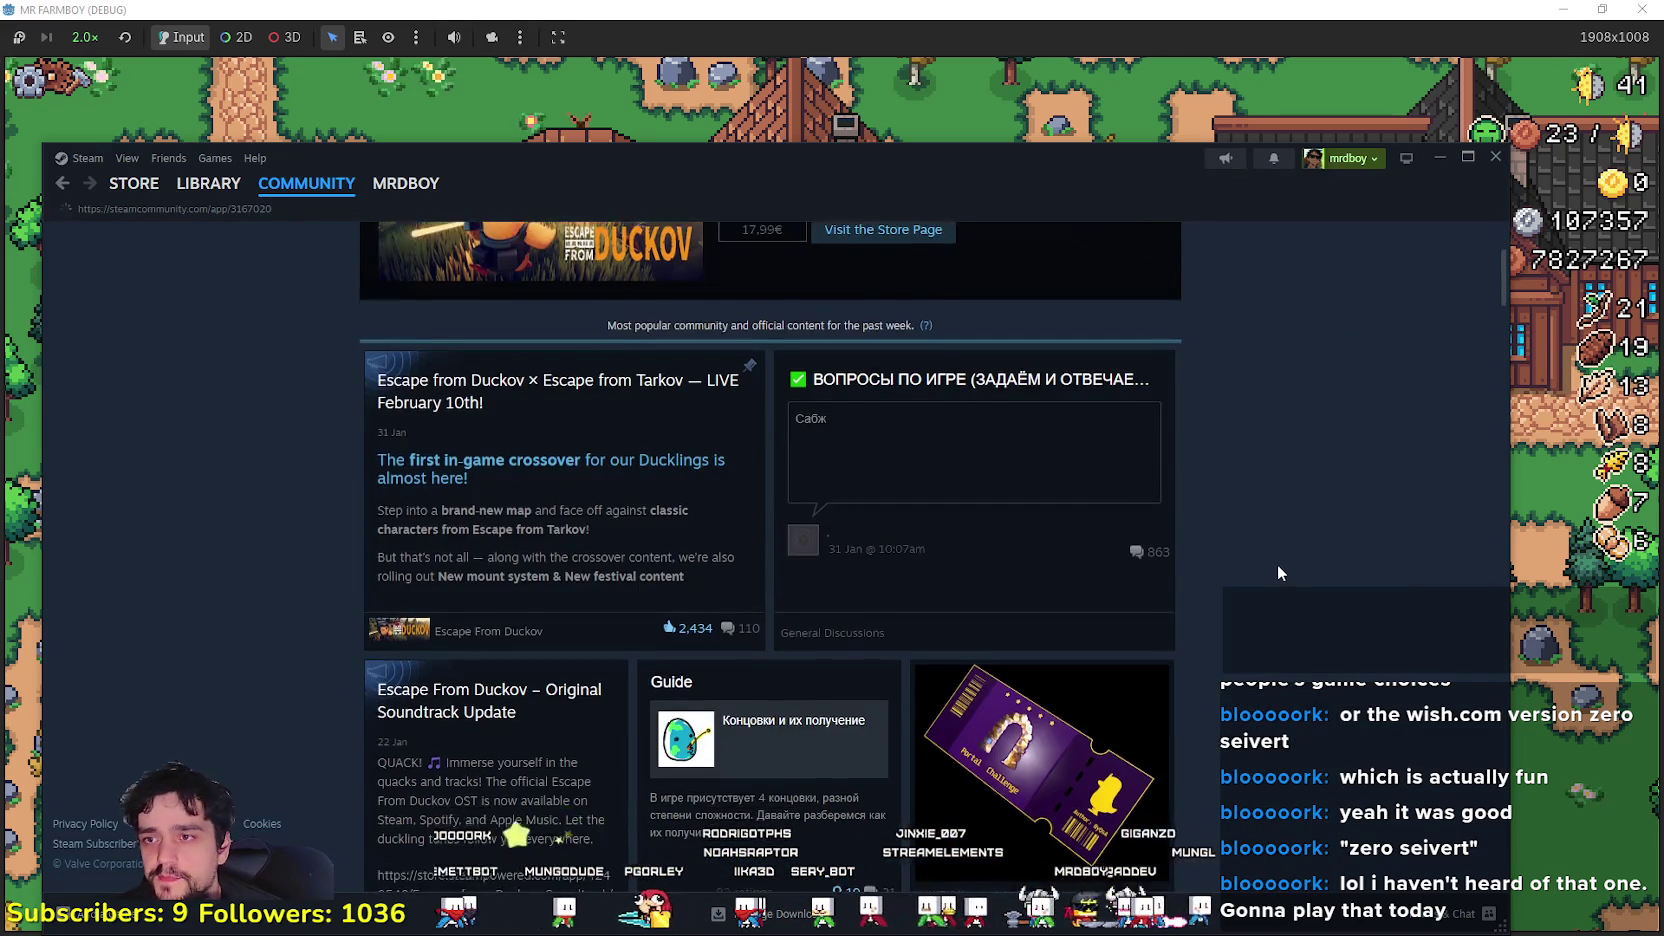
{"action": "scroll", "coordinate": [1268, 566], "scroll_direction": "down", "scroll_amount": 10}
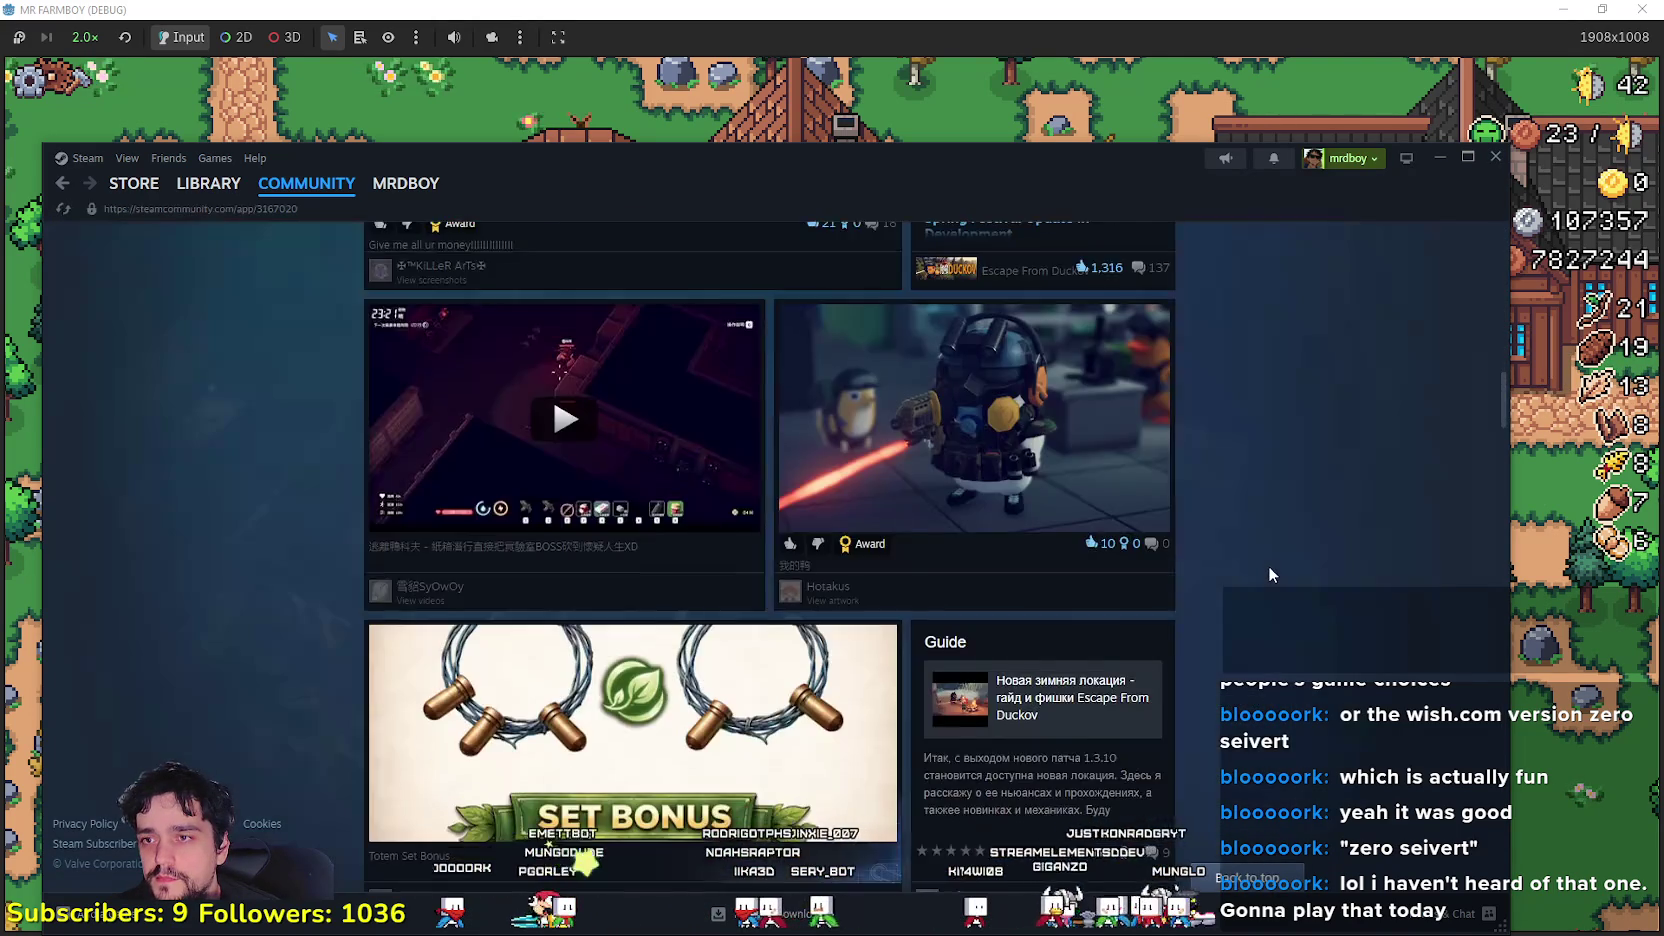
{"action": "scroll", "coordinate": [1264, 545], "scroll_direction": "down", "scroll_amount": 10}
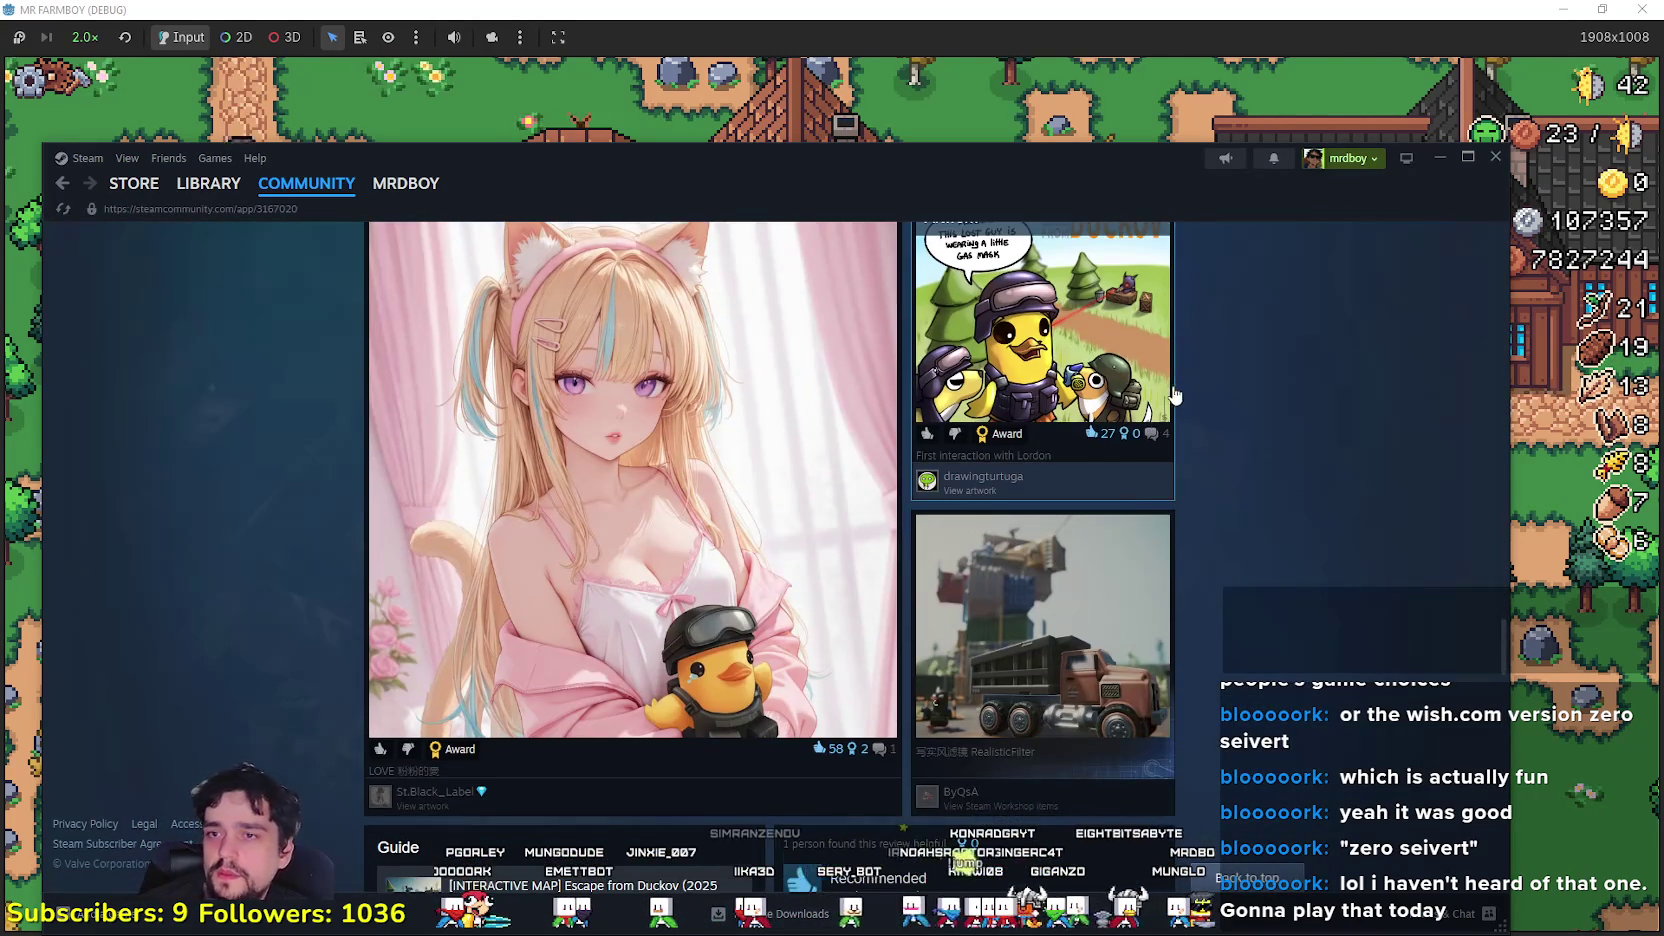
{"action": "scroll", "coordinate": [1175, 395], "scroll_direction": "down", "scroll_amount": 10}
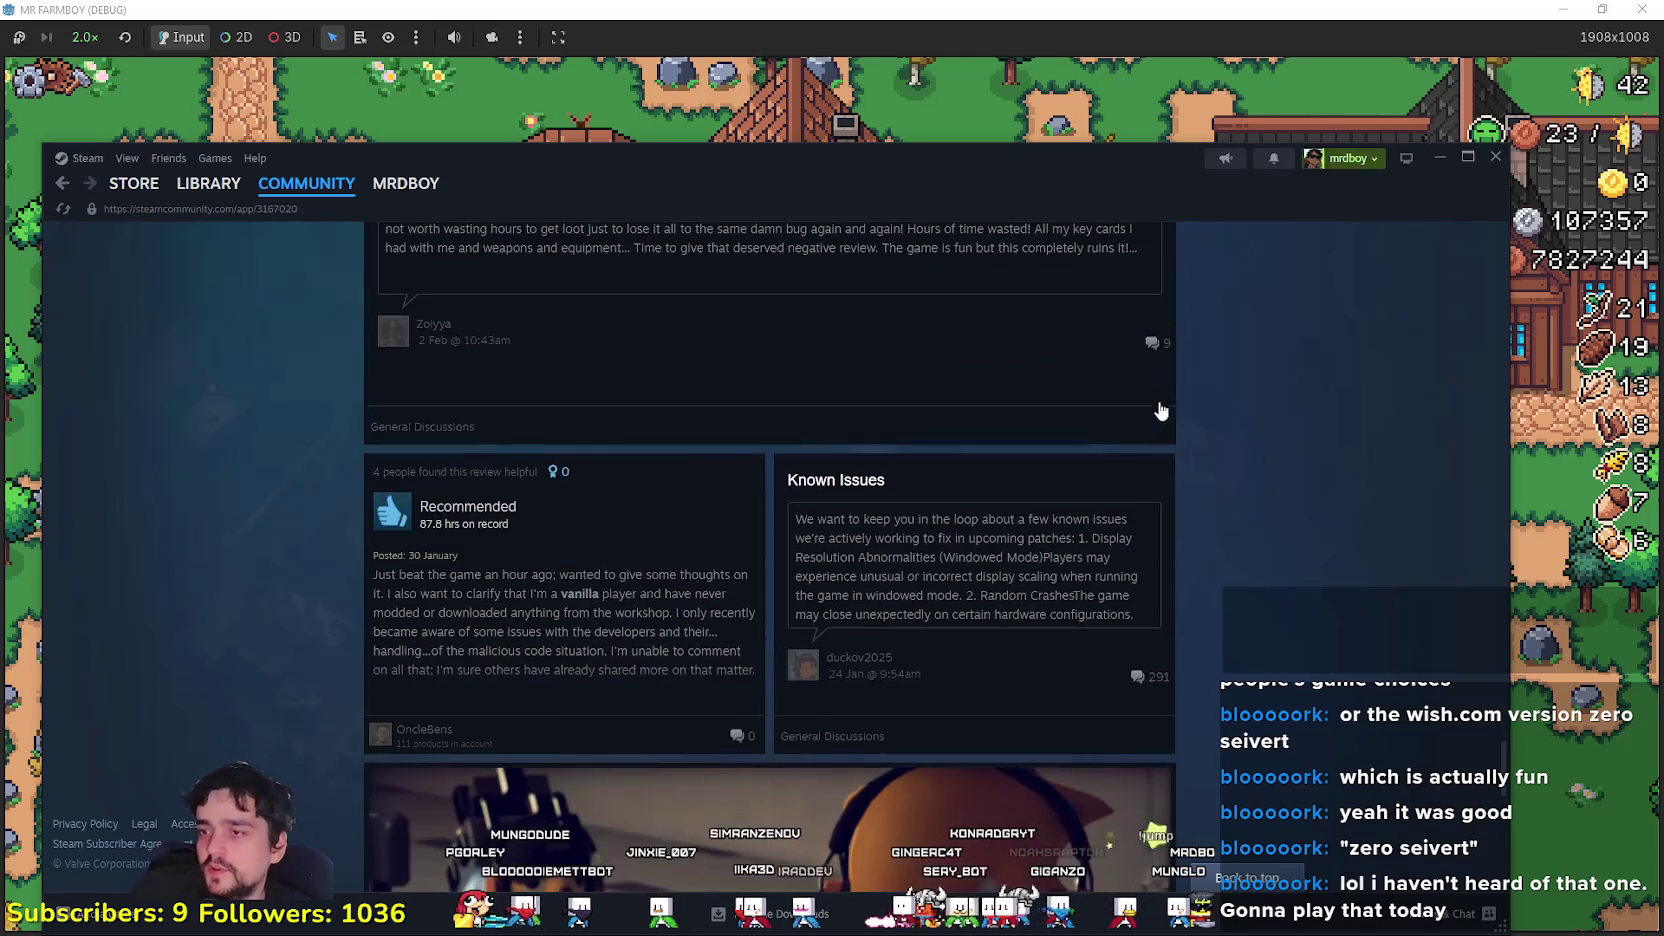
{"action": "scroll", "coordinate": [1160, 414], "scroll_direction": "down", "scroll_amount": 3}
{"action": "scroll", "coordinate": [1170, 433], "scroll_direction": "down", "scroll_amount": 10}
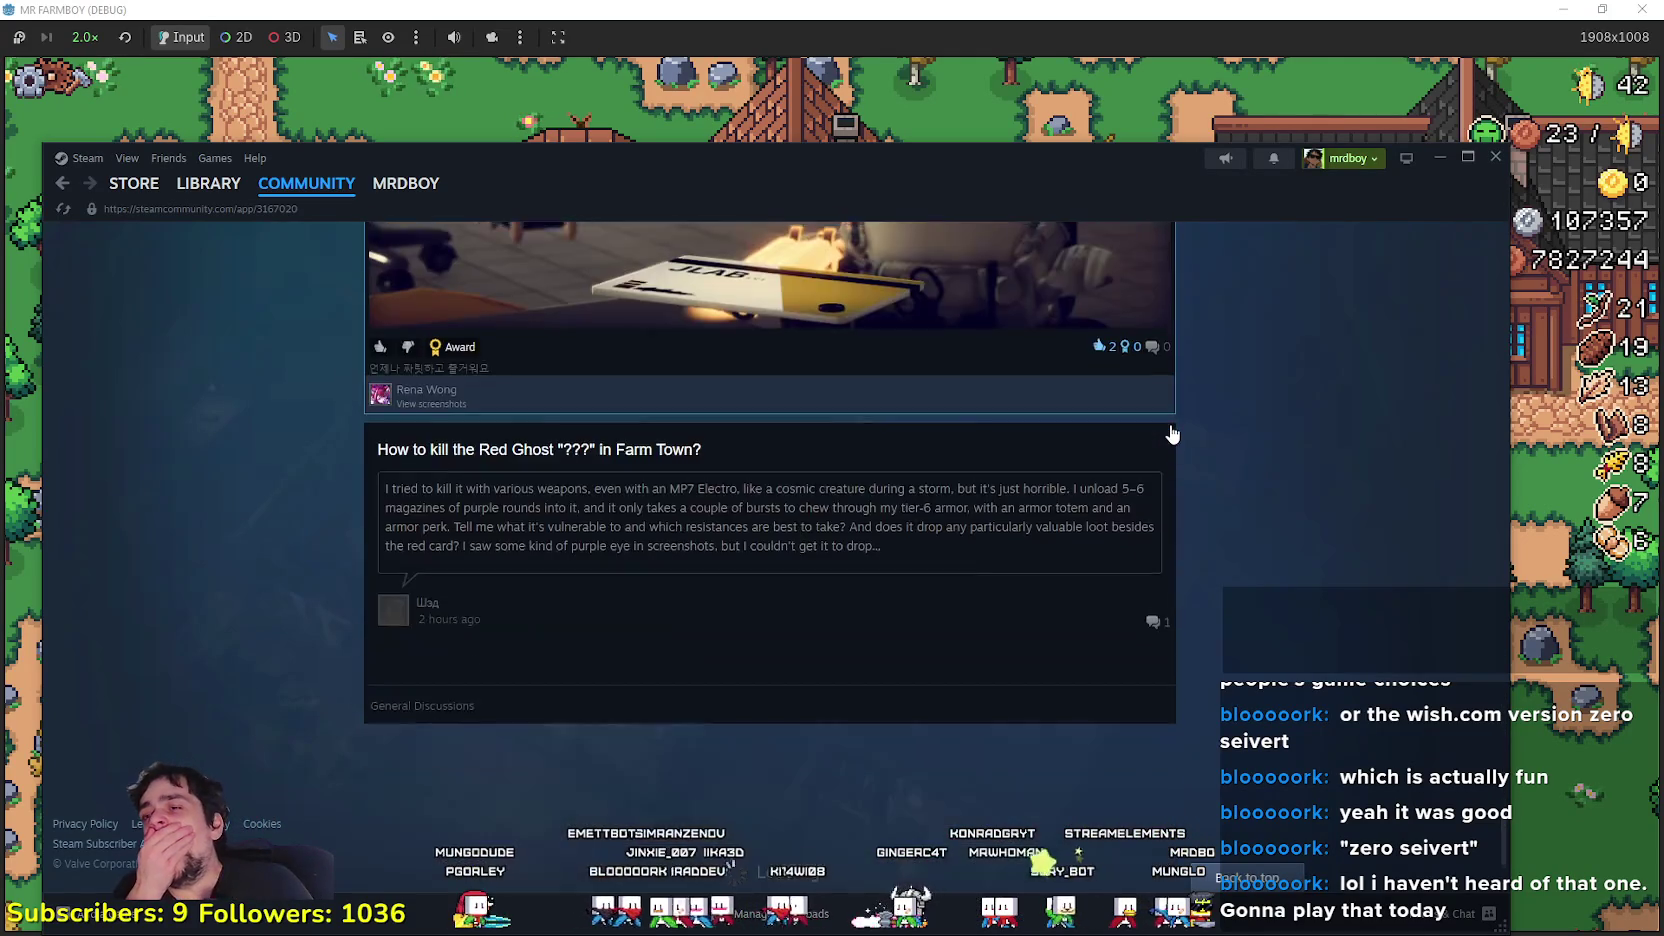
{"action": "scroll", "coordinate": [1172, 433], "scroll_direction": "down", "scroll_amount": 8}
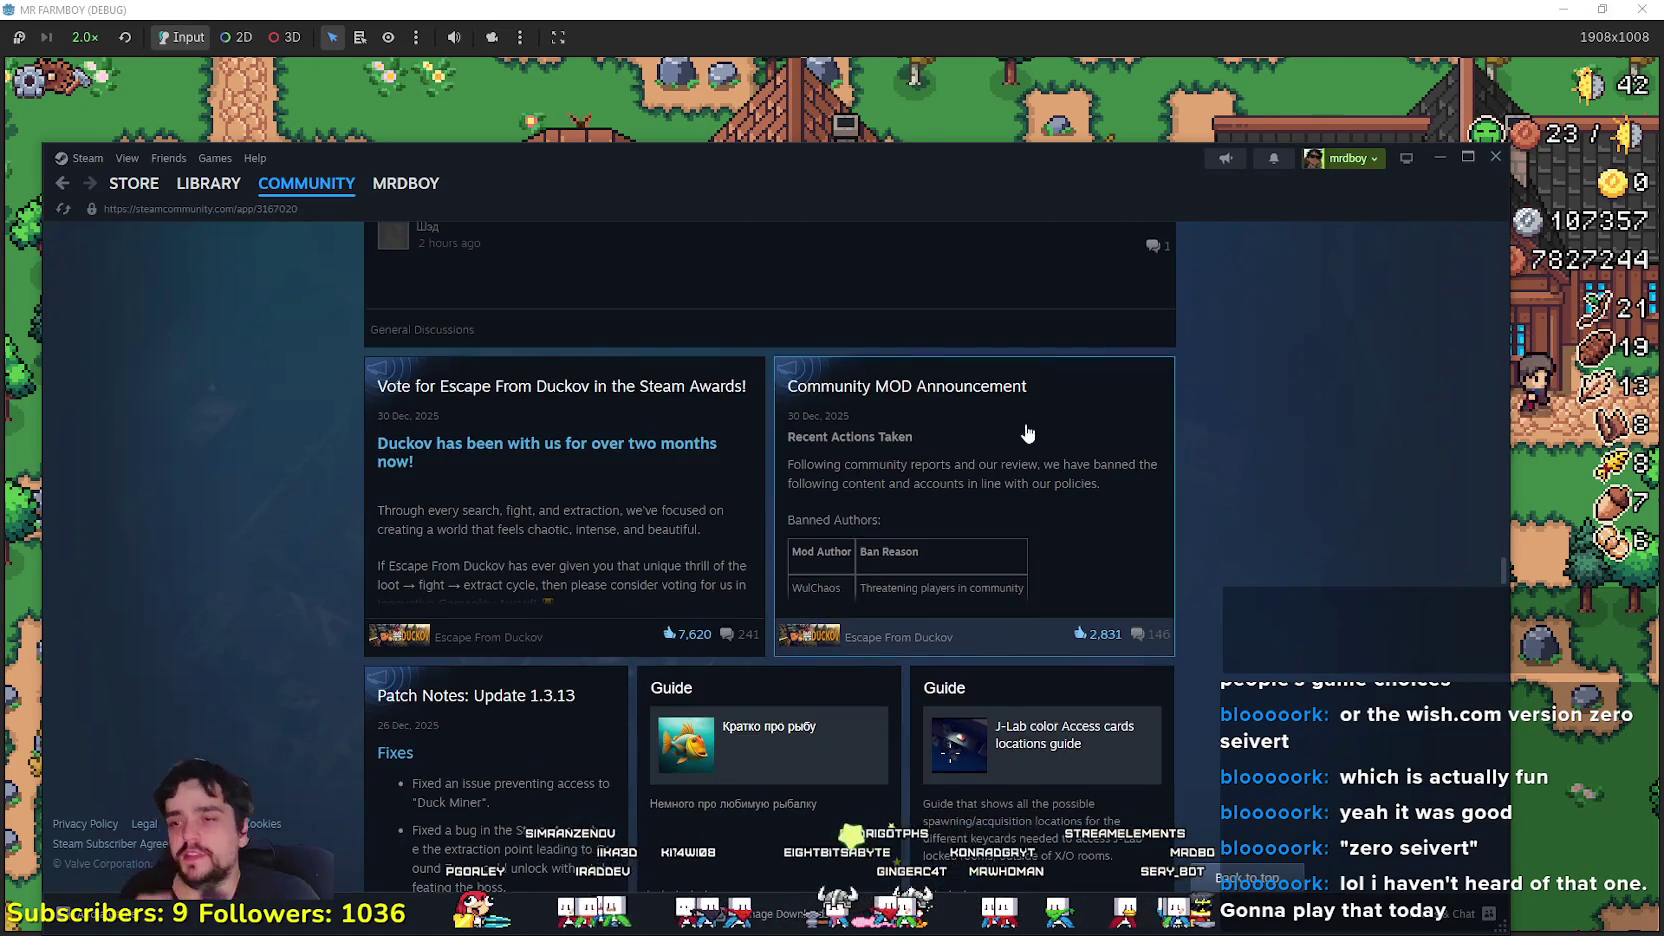
{"action": "scroll", "coordinate": [224, 400], "scroll_direction": "down", "scroll_amount": 10}
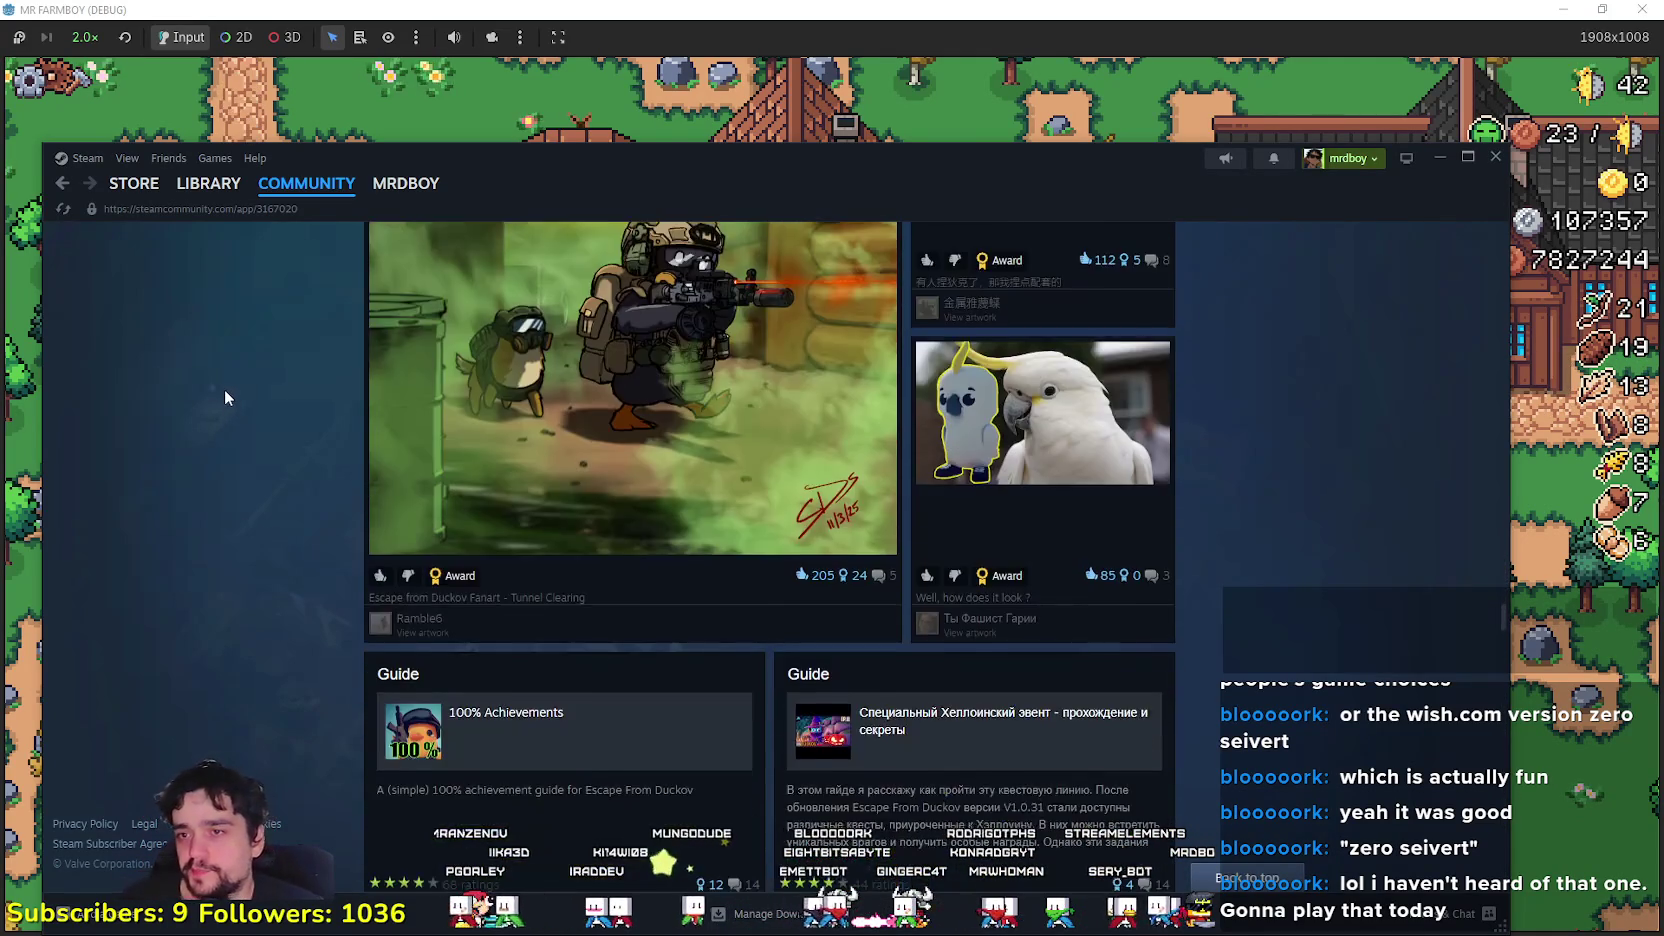
{"action": "left_click", "coordinate": [113, 190]}
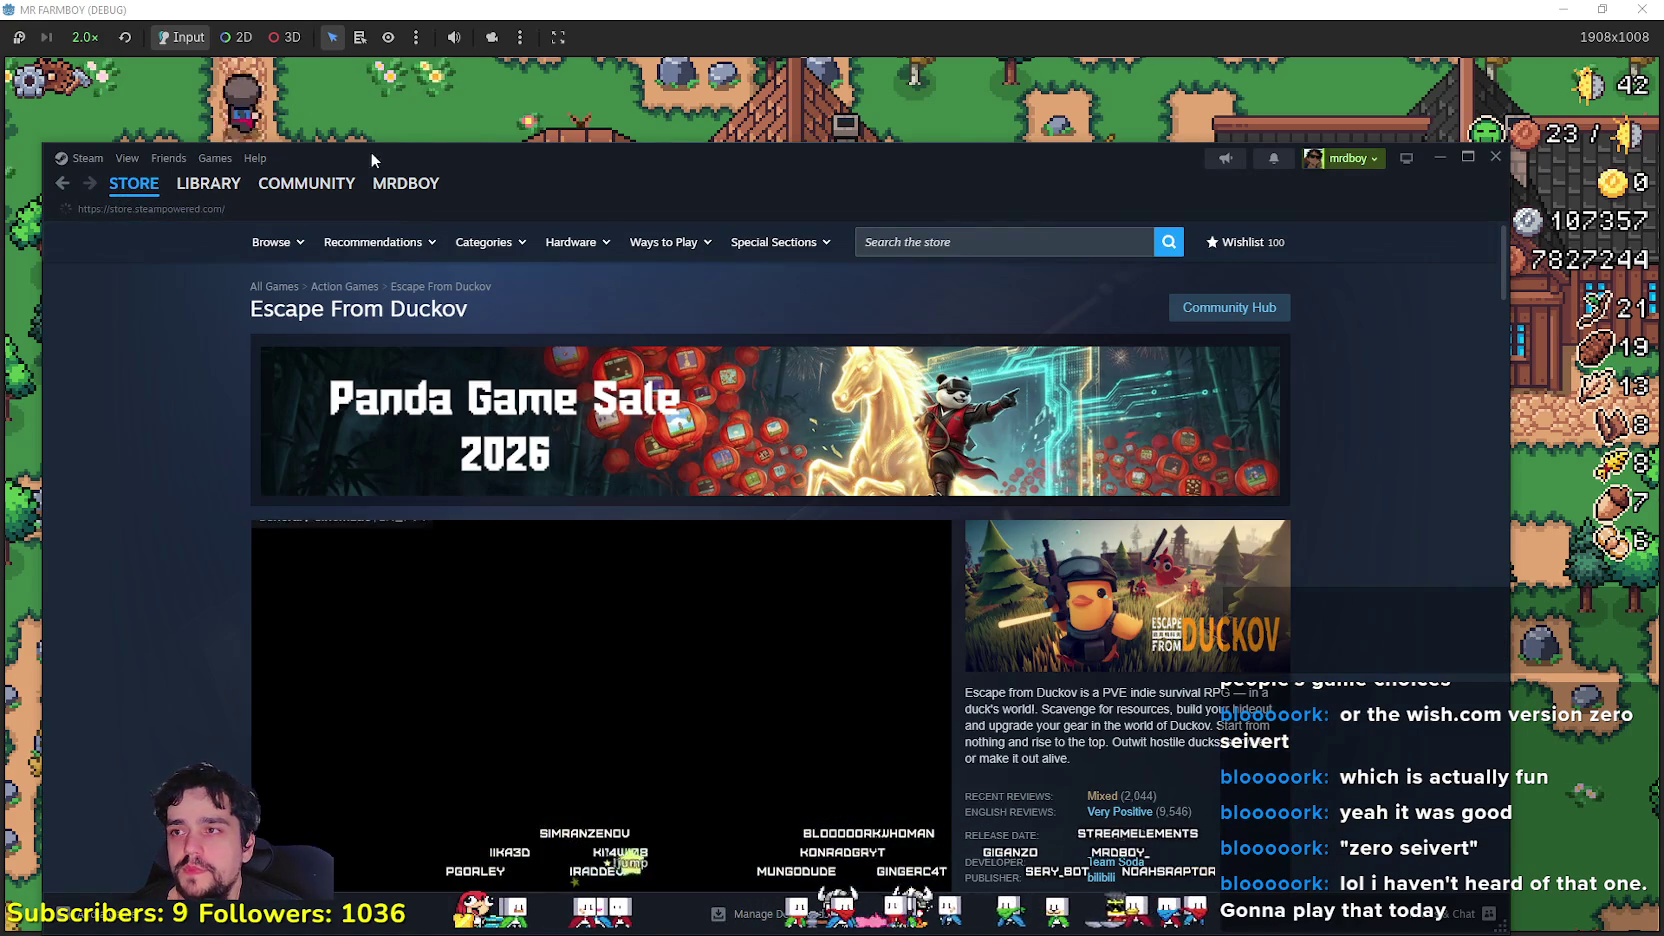
Step: Bring the MR FARMBOY (DEBUG) game window to the front over Steam
{"action": "left_click", "coordinate": [413, 124]}
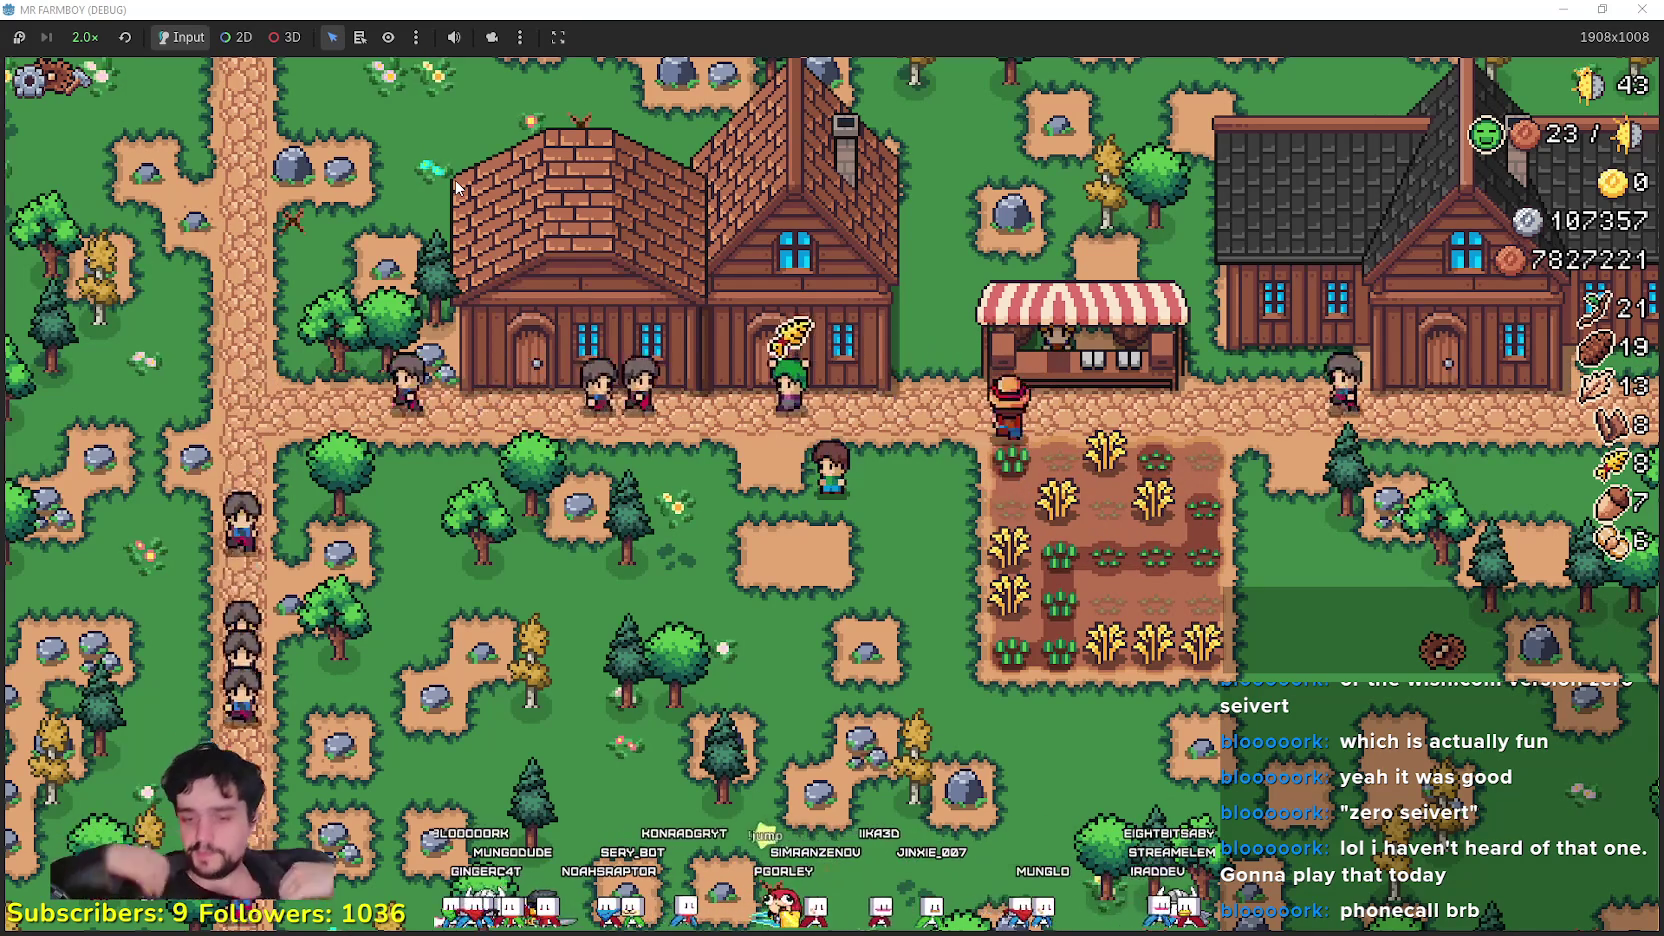
Step: Open the player house advancements and unlock Island Expansion III
{"action": "left_click", "coordinate": [580, 320]}
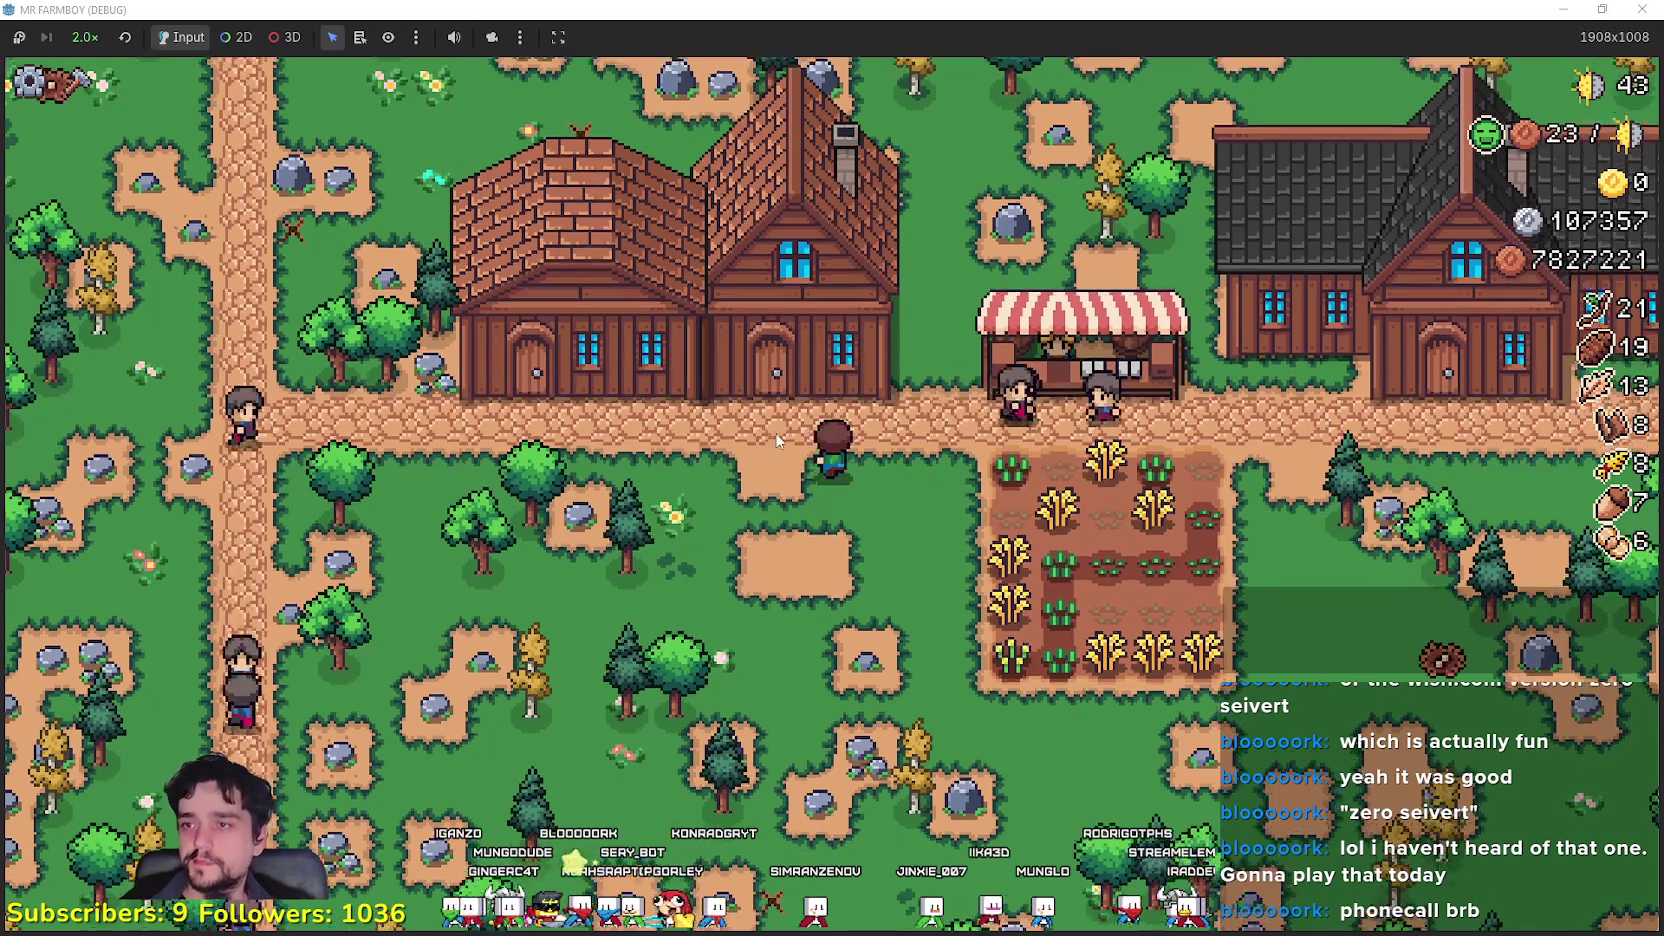
{"action": "left_click", "coordinate": [1112, 595]}
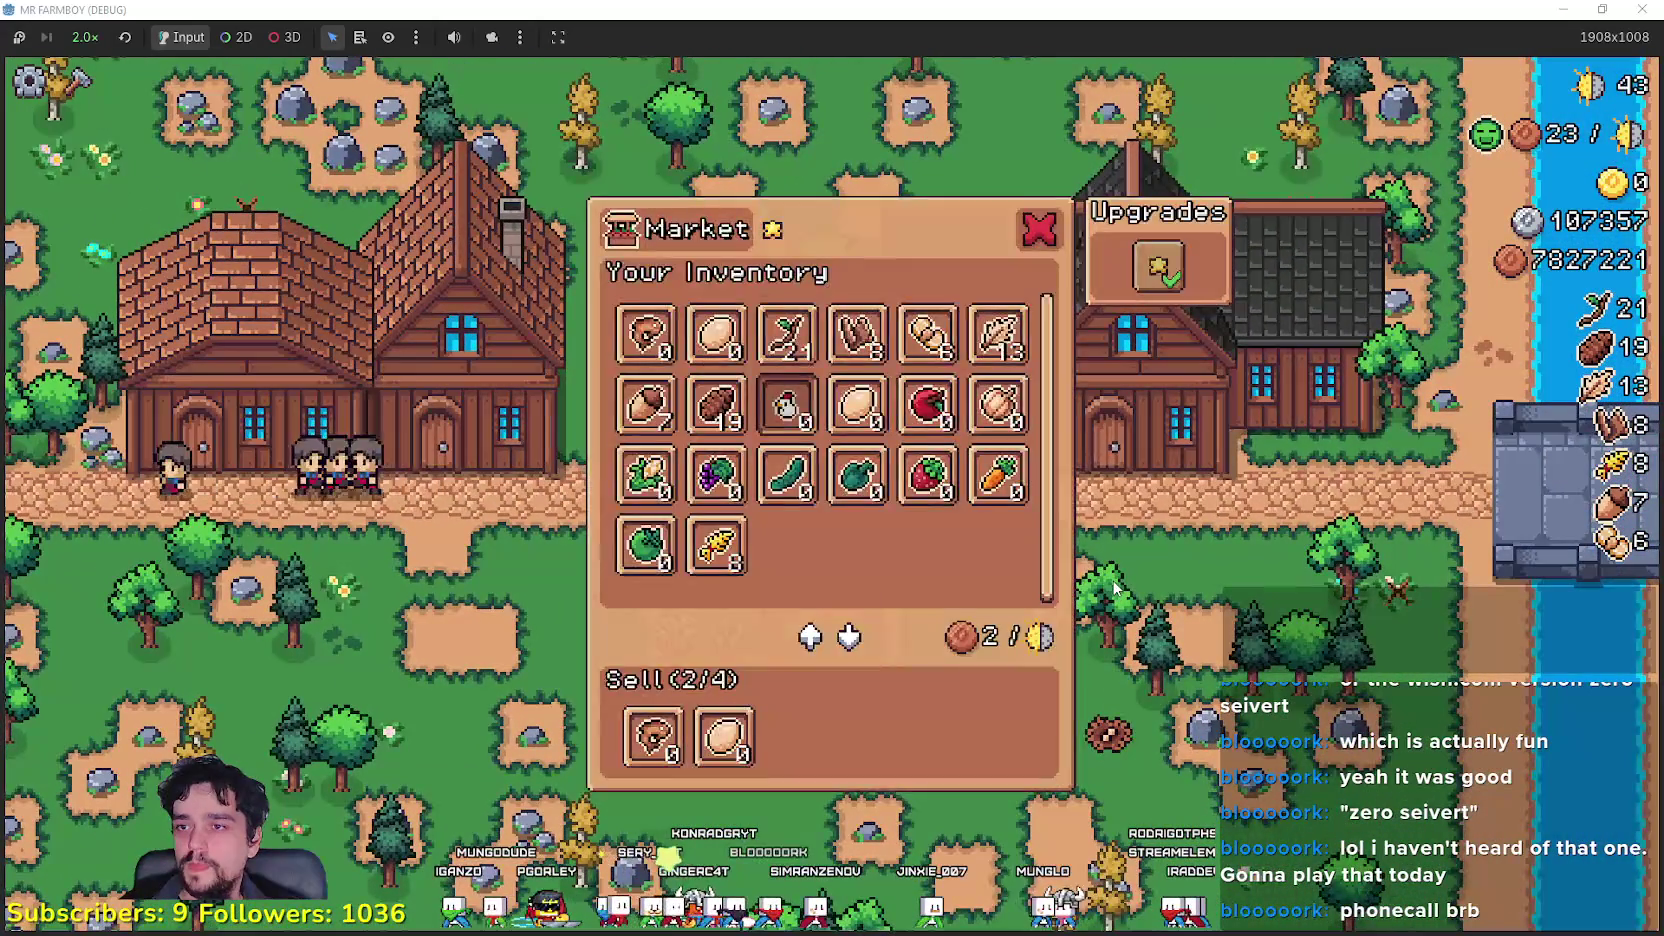
{"action": "left_click", "coordinate": [1115, 588]}
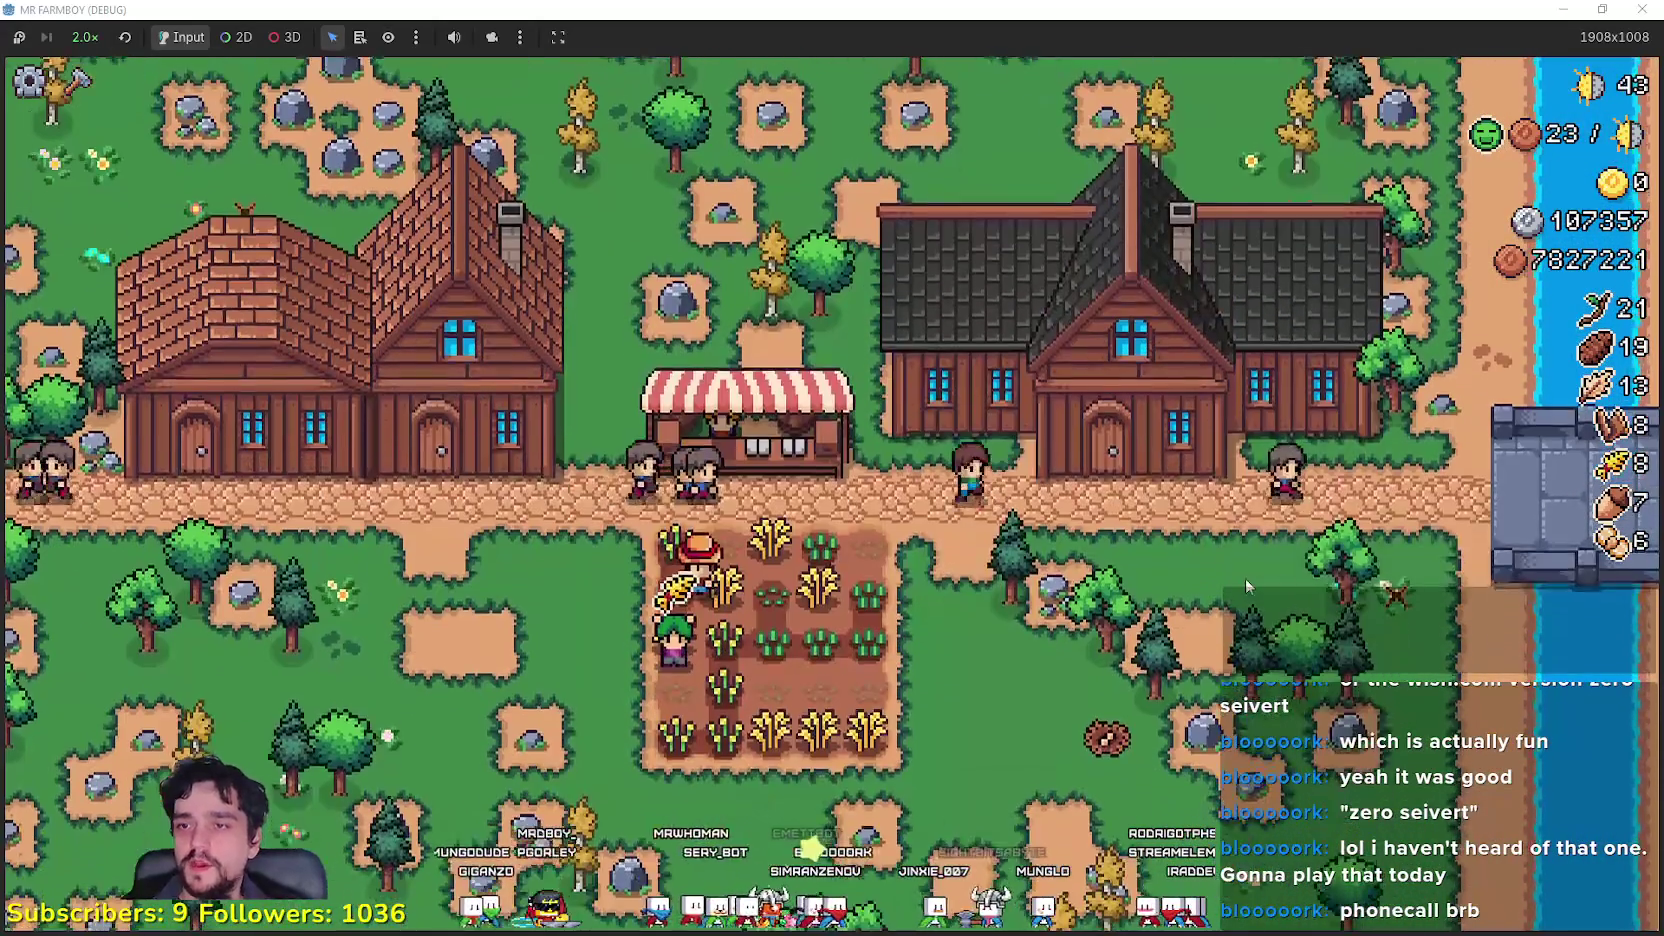
{"action": "left_click", "coordinate": [1245, 578]}
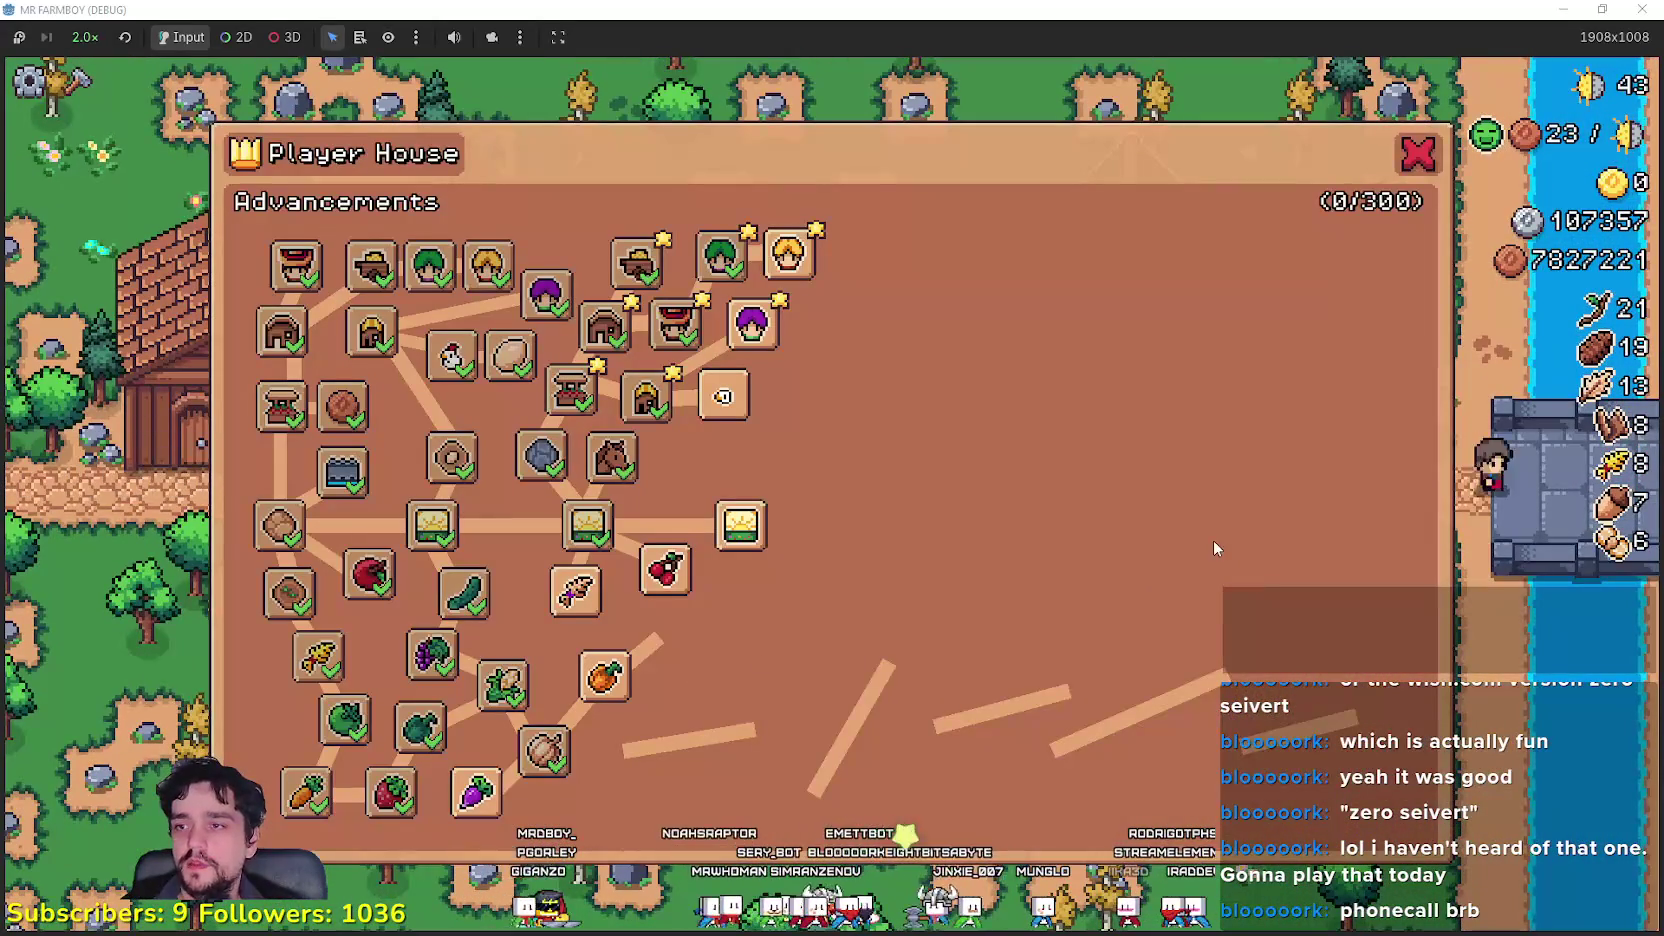
{"action": "left_click", "coordinate": [742, 525]}
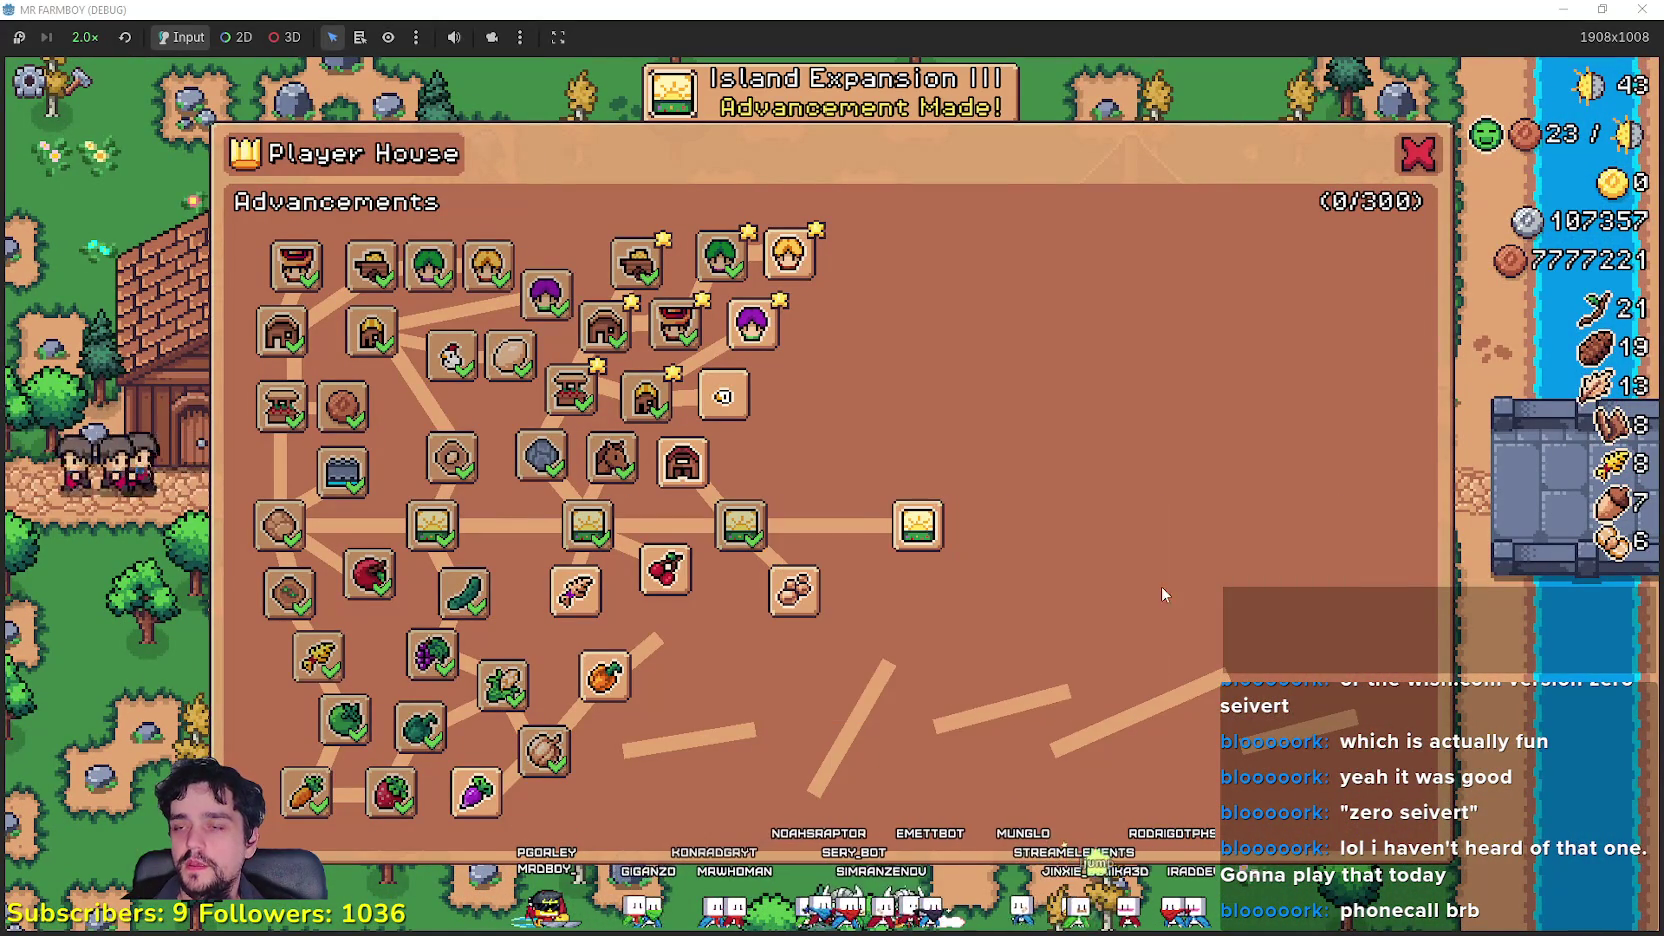
{"action": "mouse_move", "coordinate": [733, 400]}
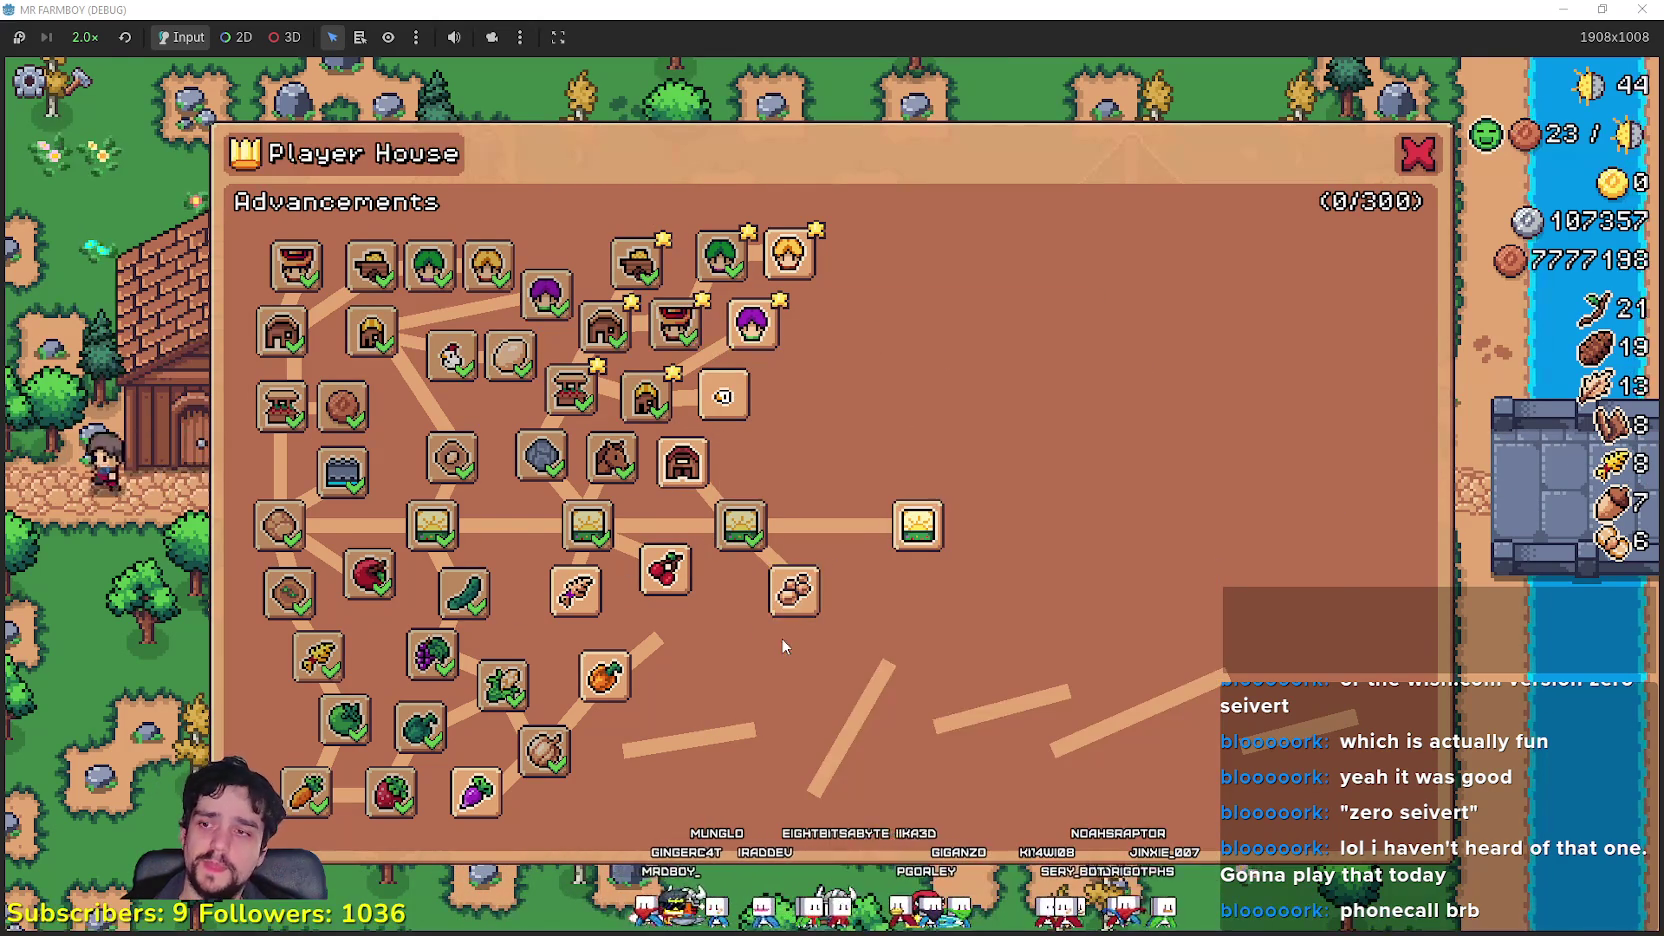
Step: Close the advancements and check the leftmost stone slab's upgrade details
{"action": "mouse_move", "coordinate": [603, 692]}
{"action": "key", "text": "Escape"}
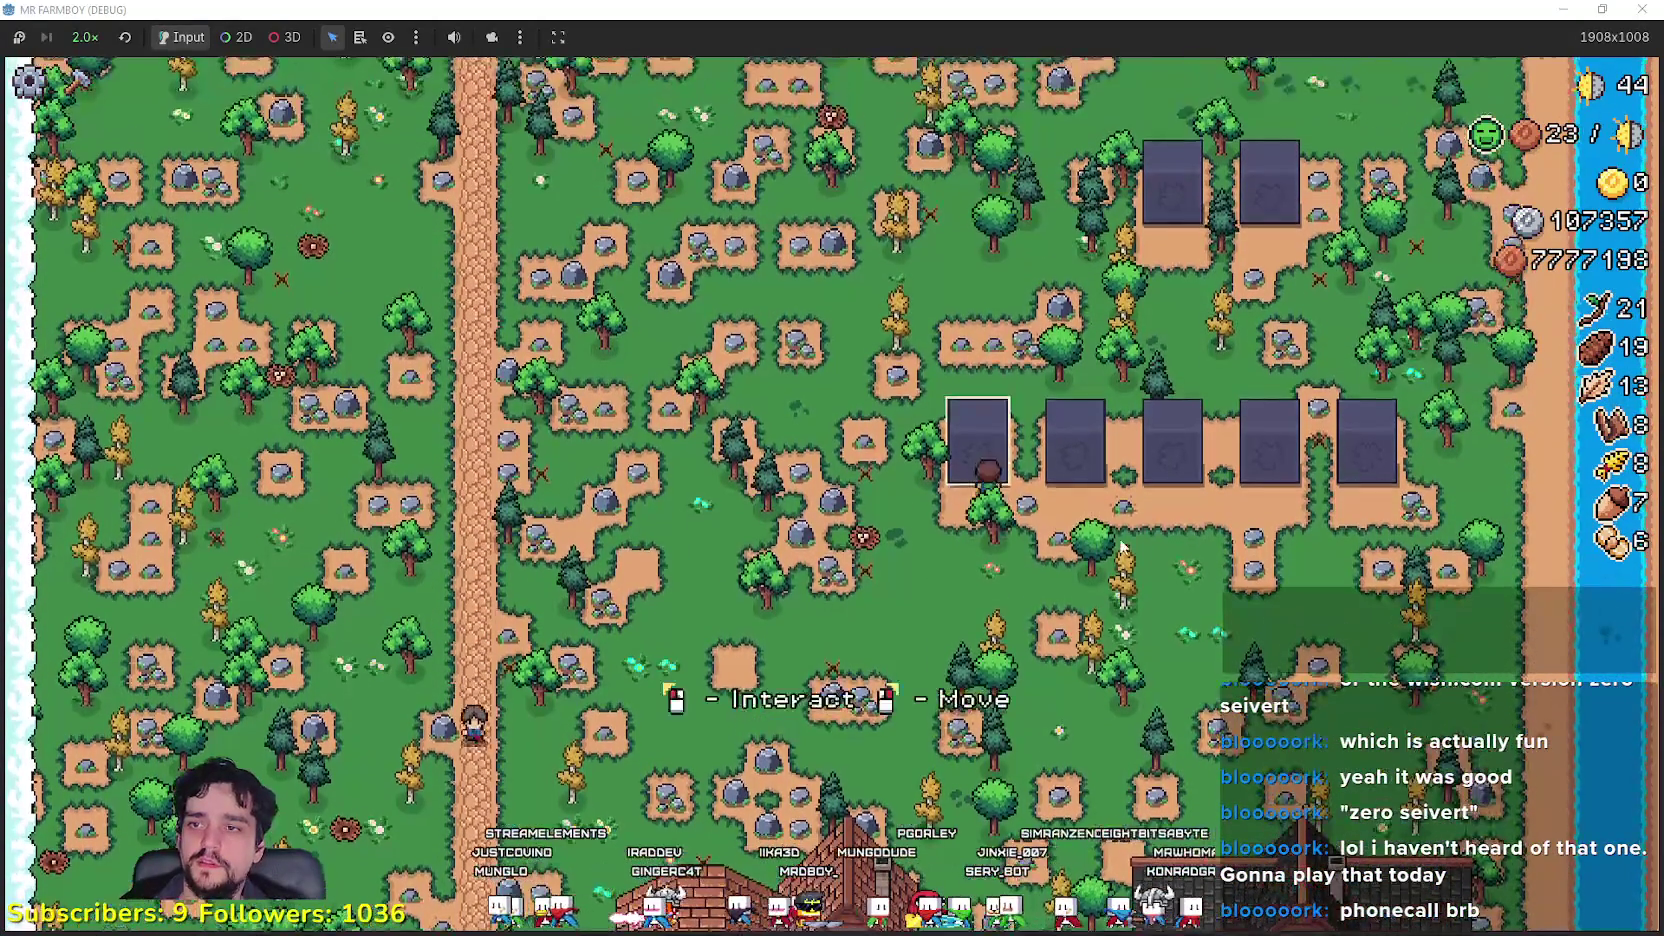
{"action": "left_click", "coordinate": [976, 438]}
{"action": "key", "text": "Escape"}
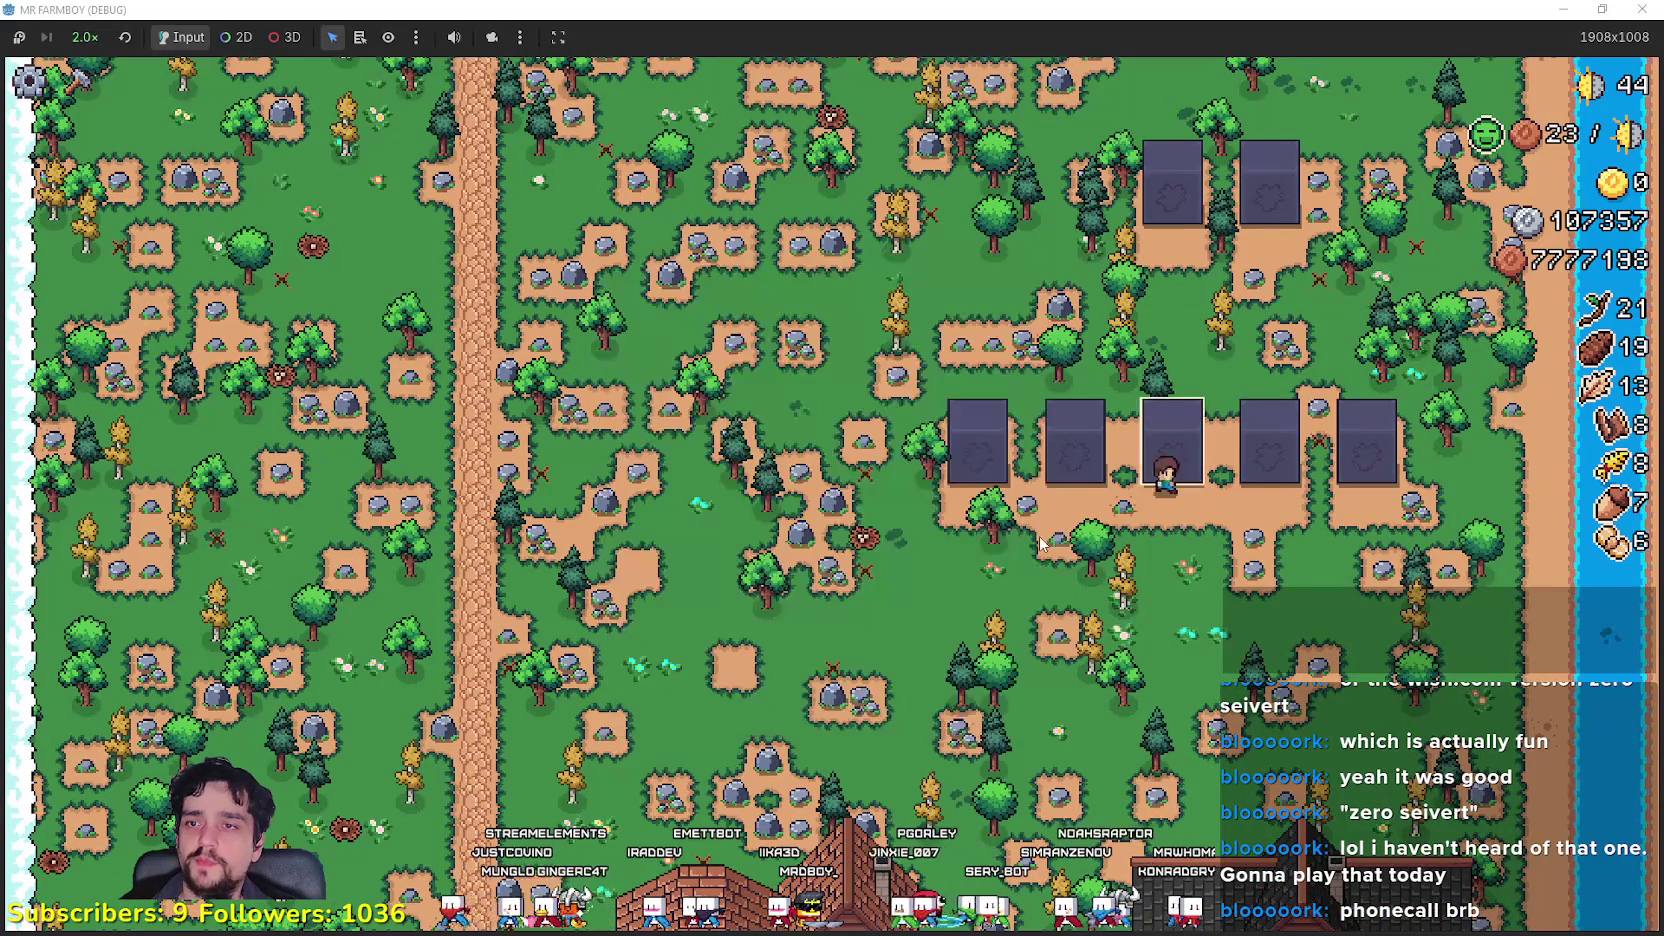
Step: Walk the character to another stone slab and zoom around the farm map
{"action": "right_click", "coordinate": [1034, 525]}
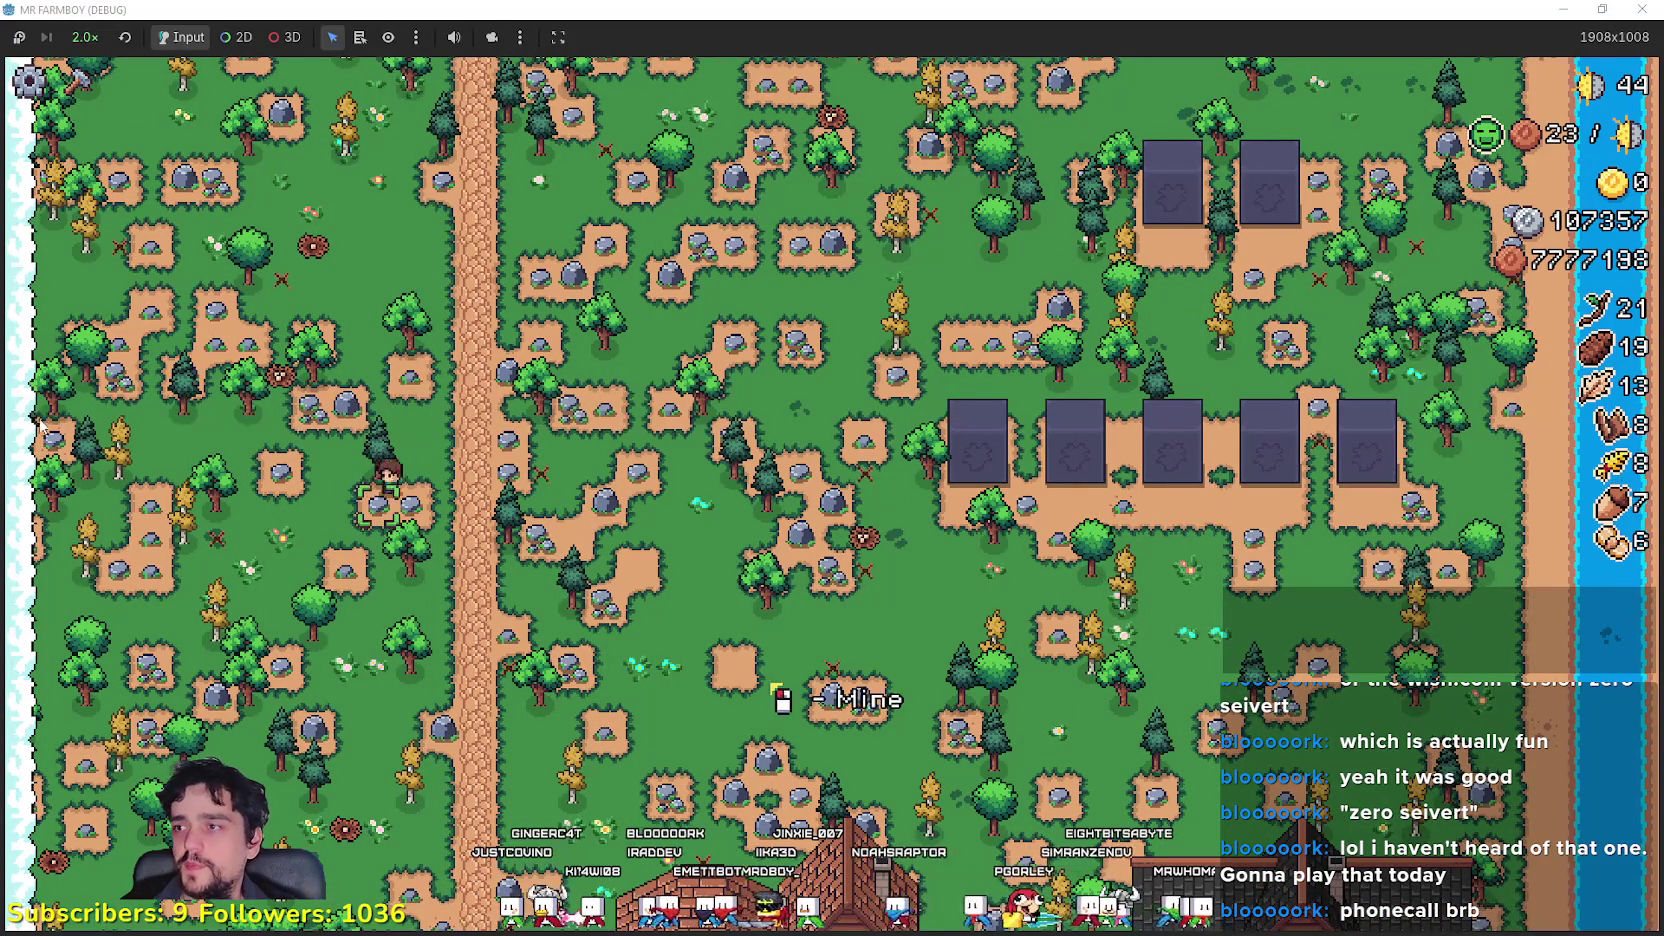
{"action": "scroll", "coordinate": [40, 425], "scroll_direction": "down", "scroll_amount": 5}
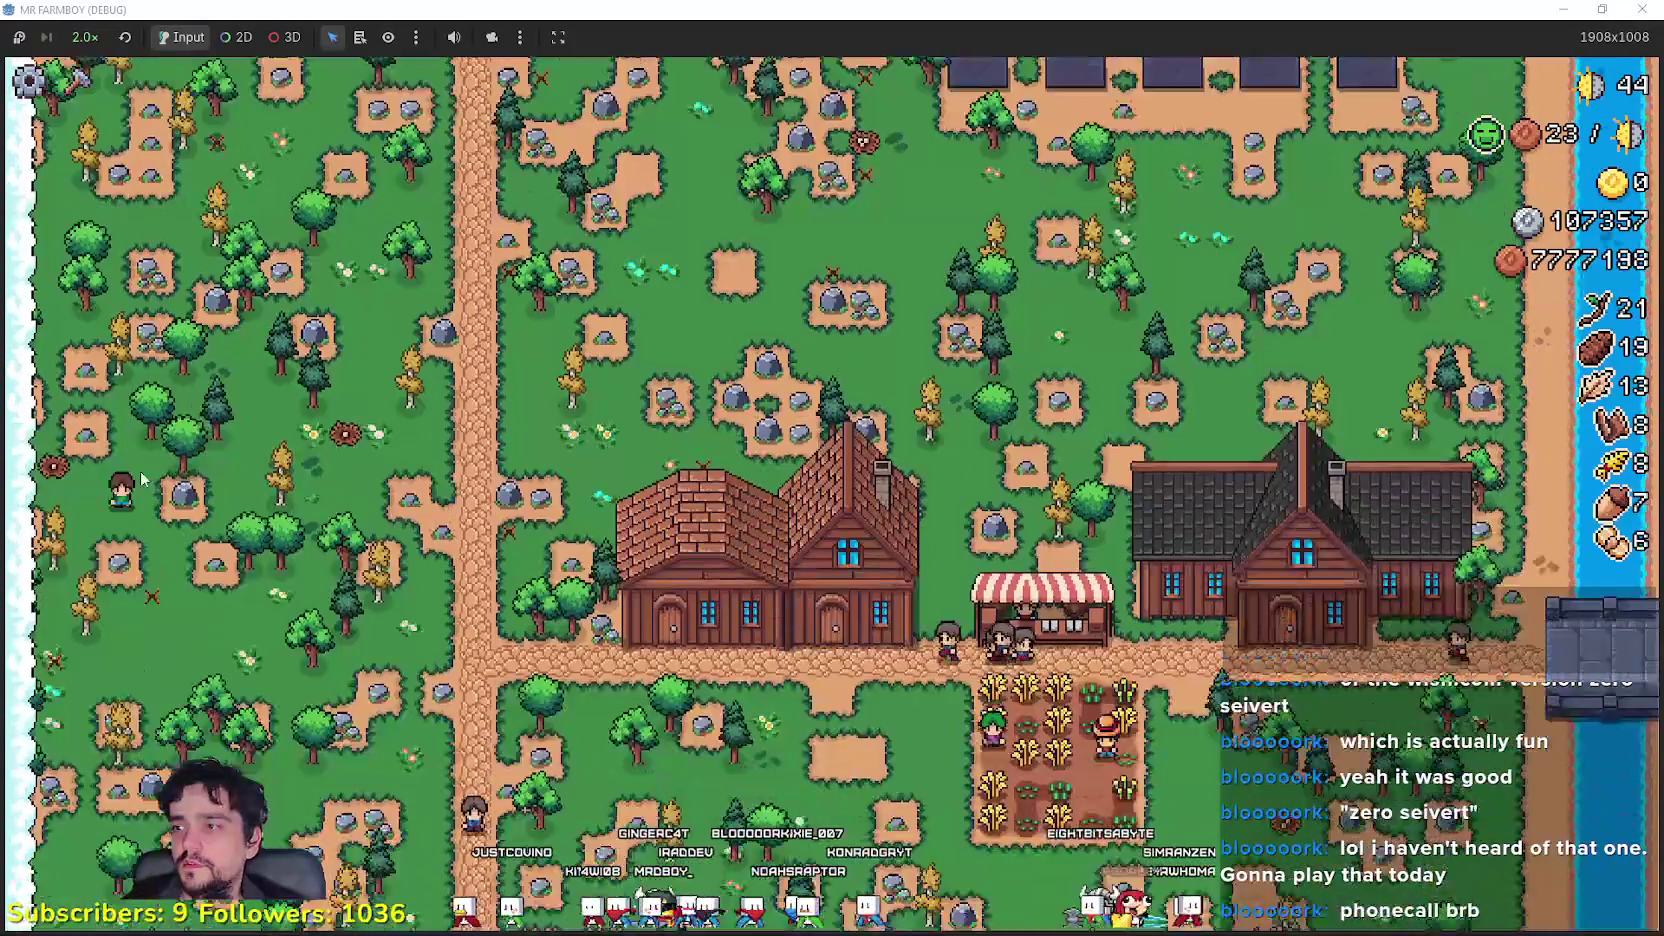
{"action": "scroll", "coordinate": [141, 479], "scroll_direction": "down", "scroll_amount": 6}
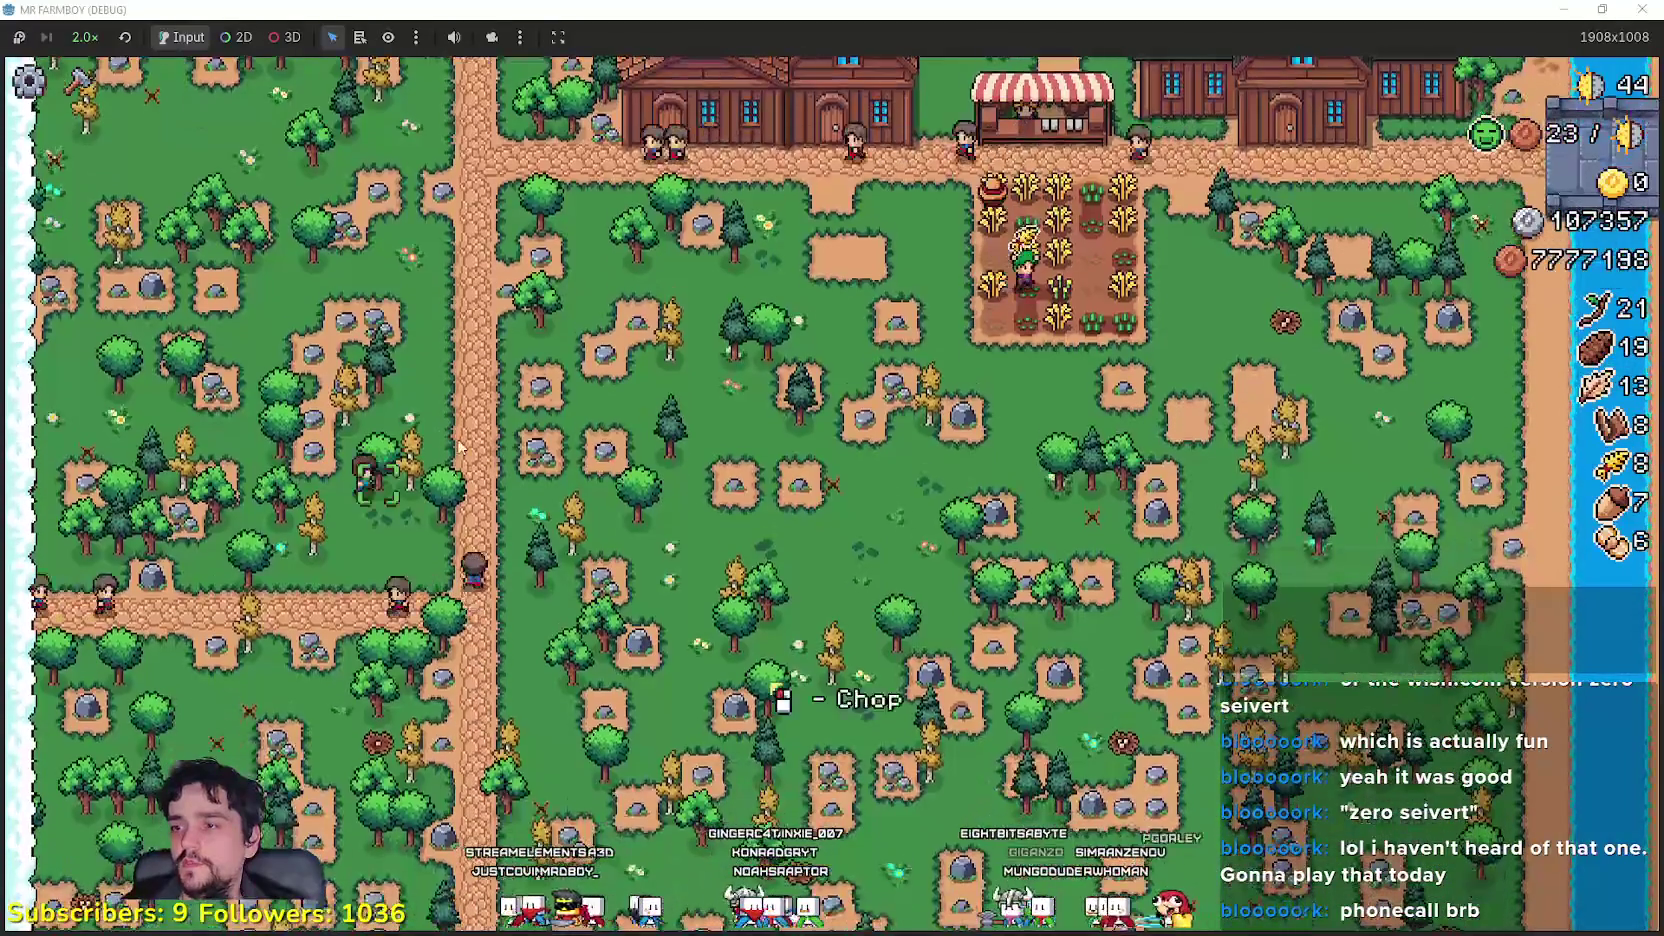
{"action": "scroll", "coordinate": [2, 517], "scroll_direction": "up", "scroll_amount": 6}
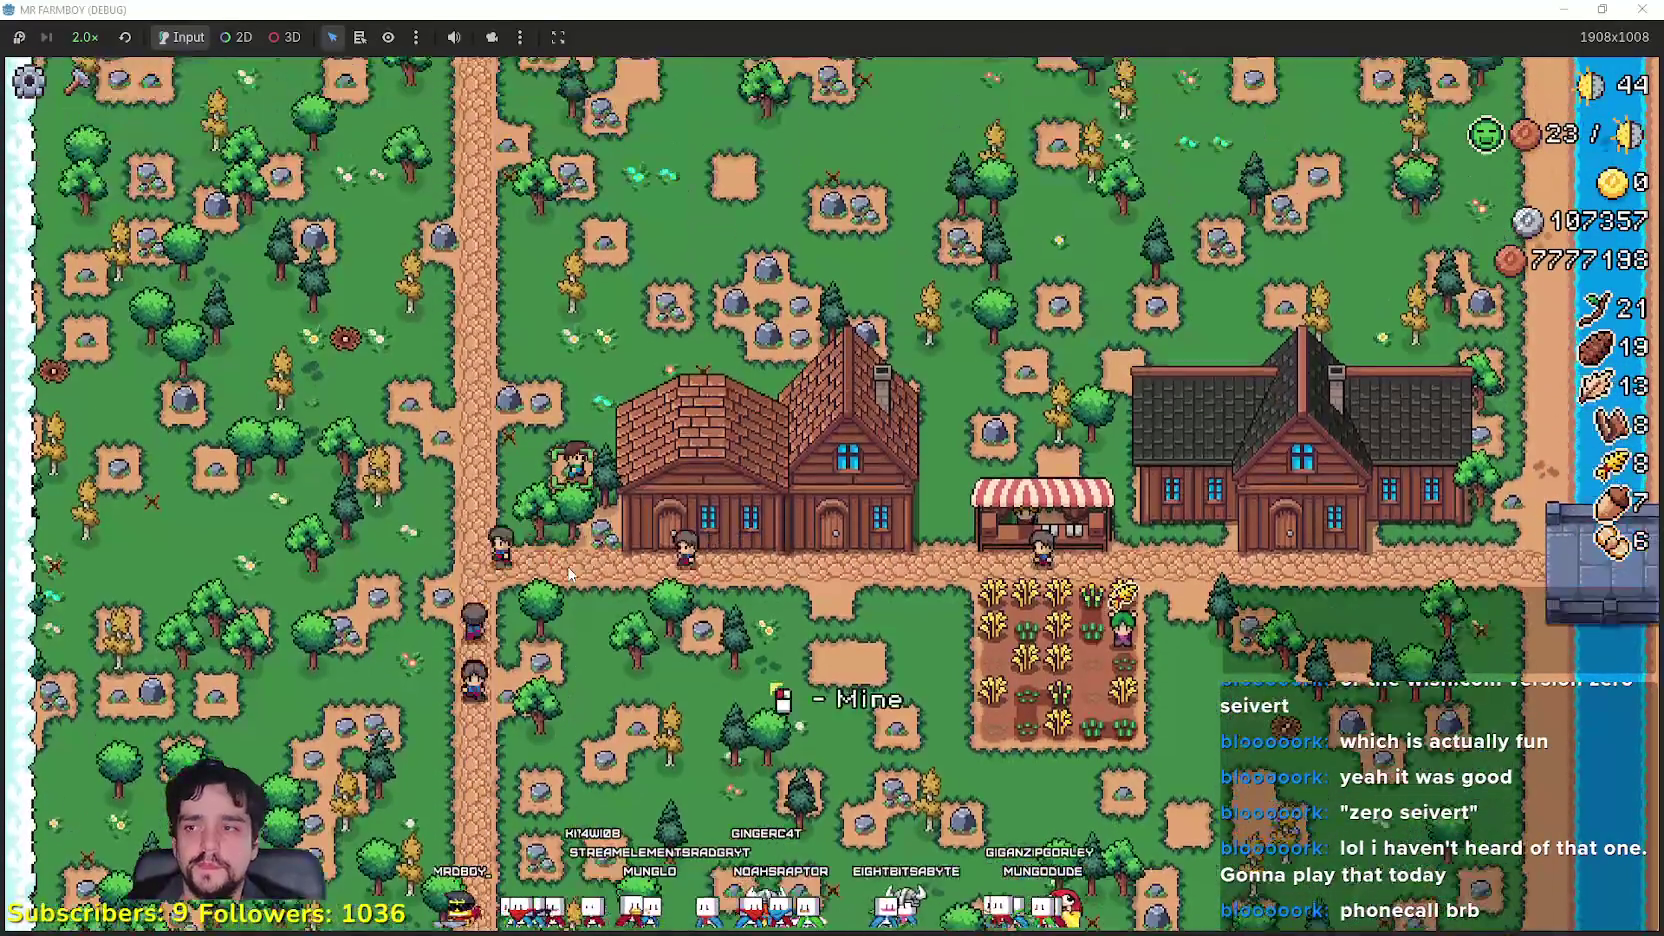
{"action": "scroll", "coordinate": [1218, 663], "scroll_direction": "up", "scroll_amount": 4}
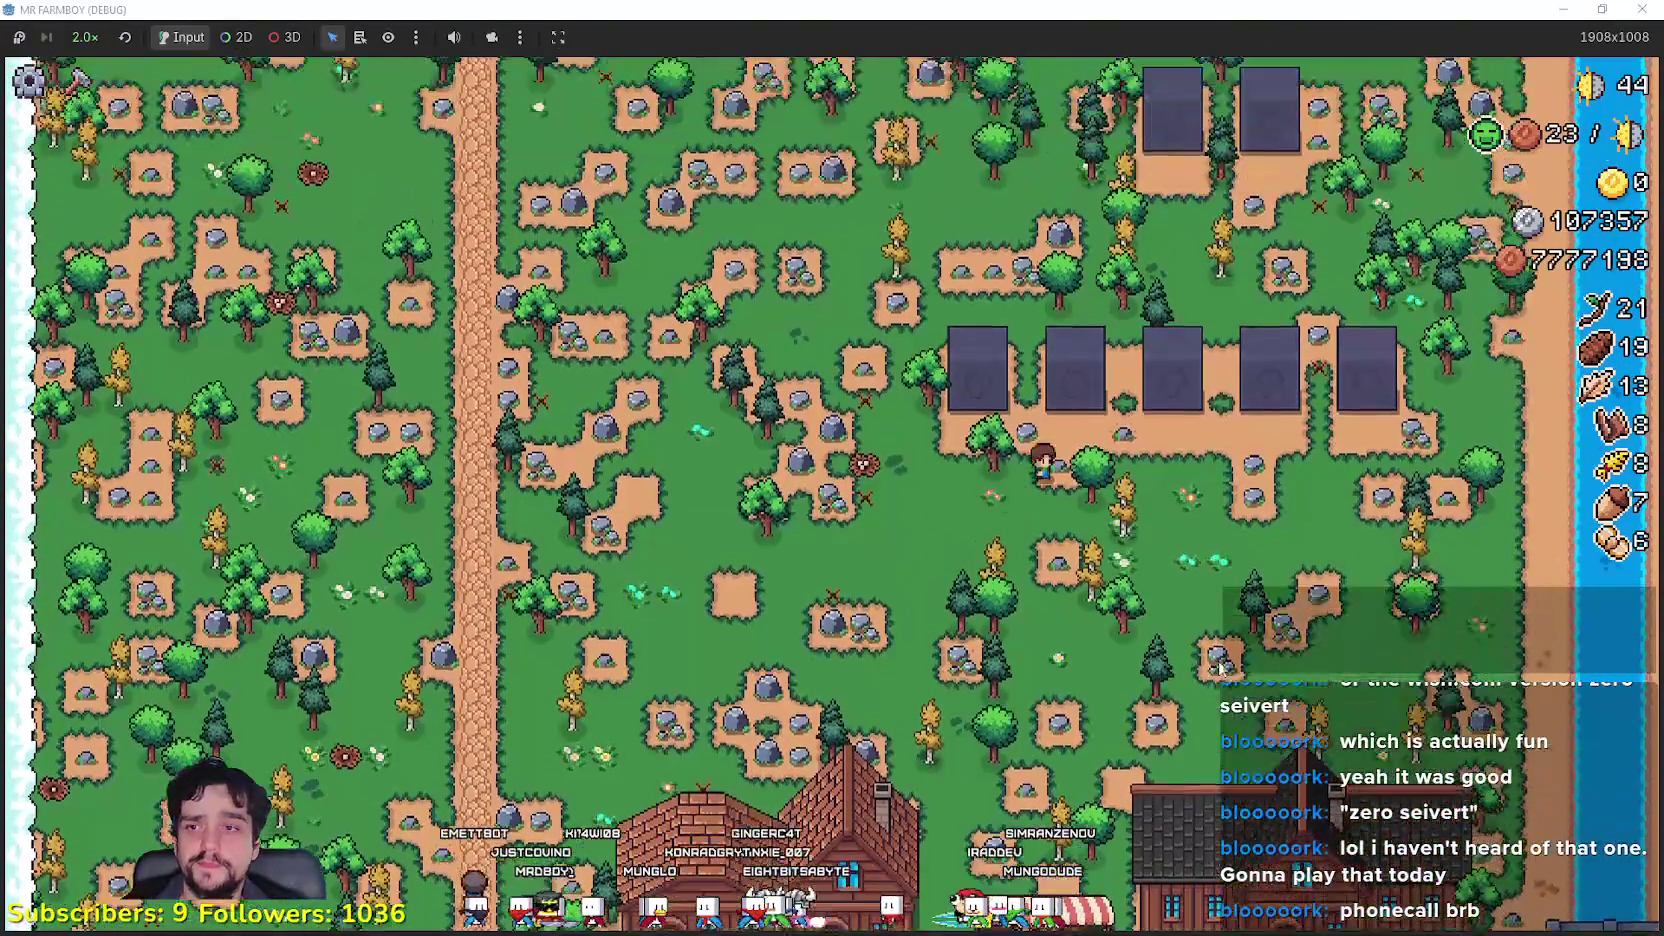
{"action": "scroll", "coordinate": [1218, 663], "scroll_direction": "up", "scroll_amount": 2}
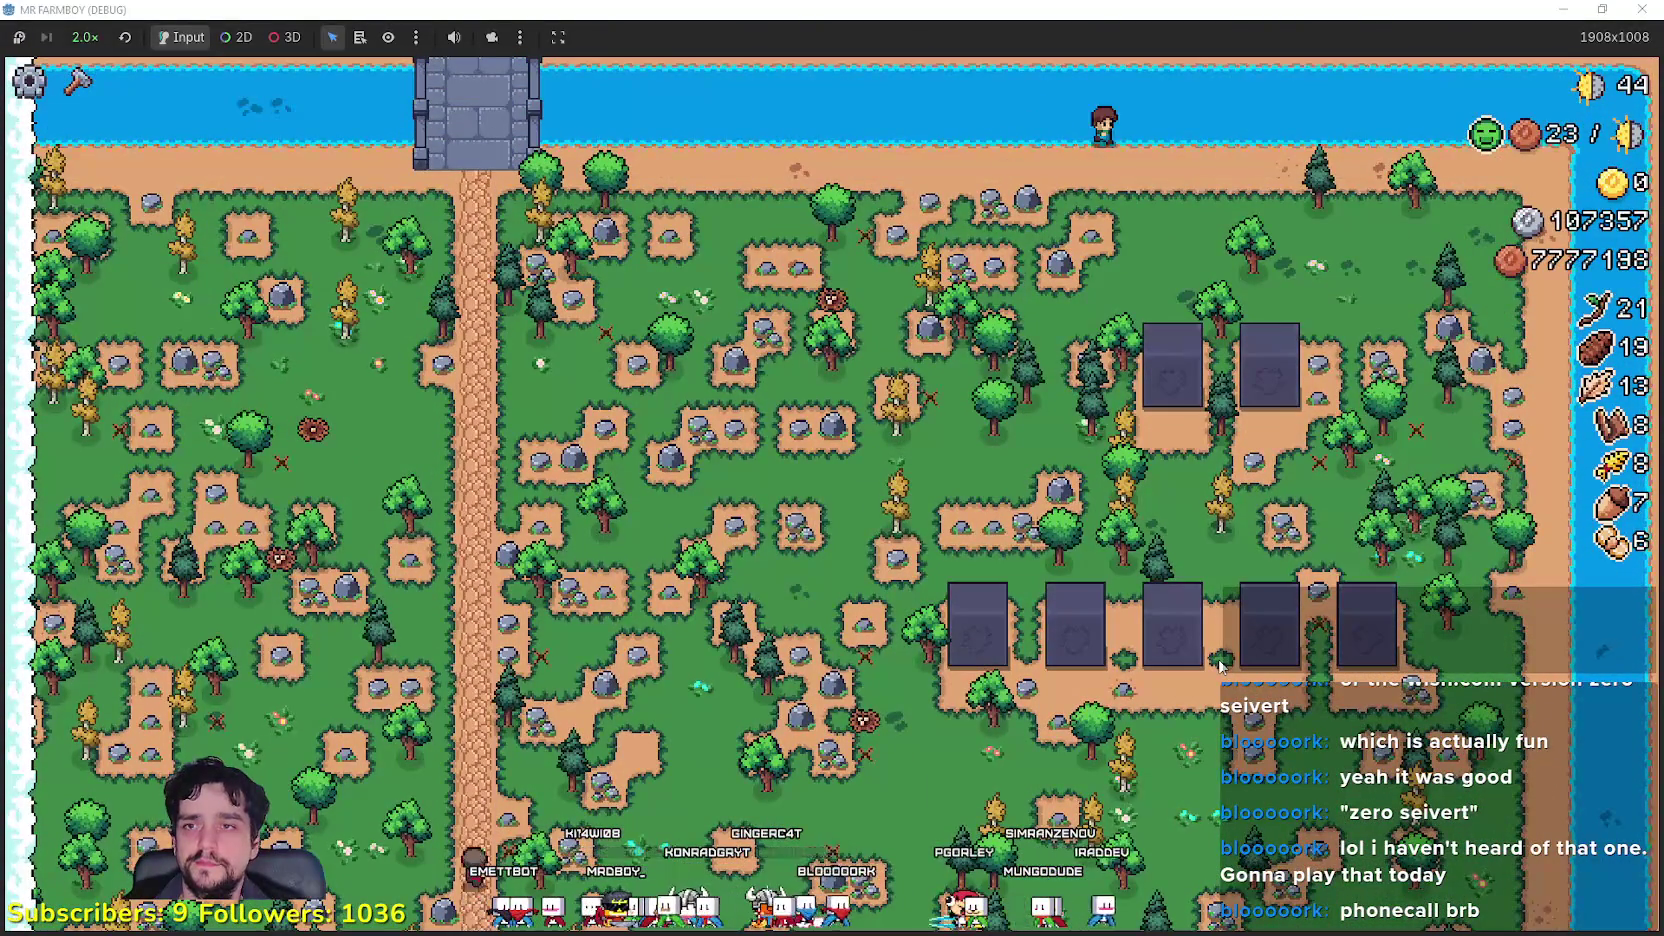
{"action": "scroll", "coordinate": [1219, 659], "scroll_direction": "down", "scroll_amount": 2}
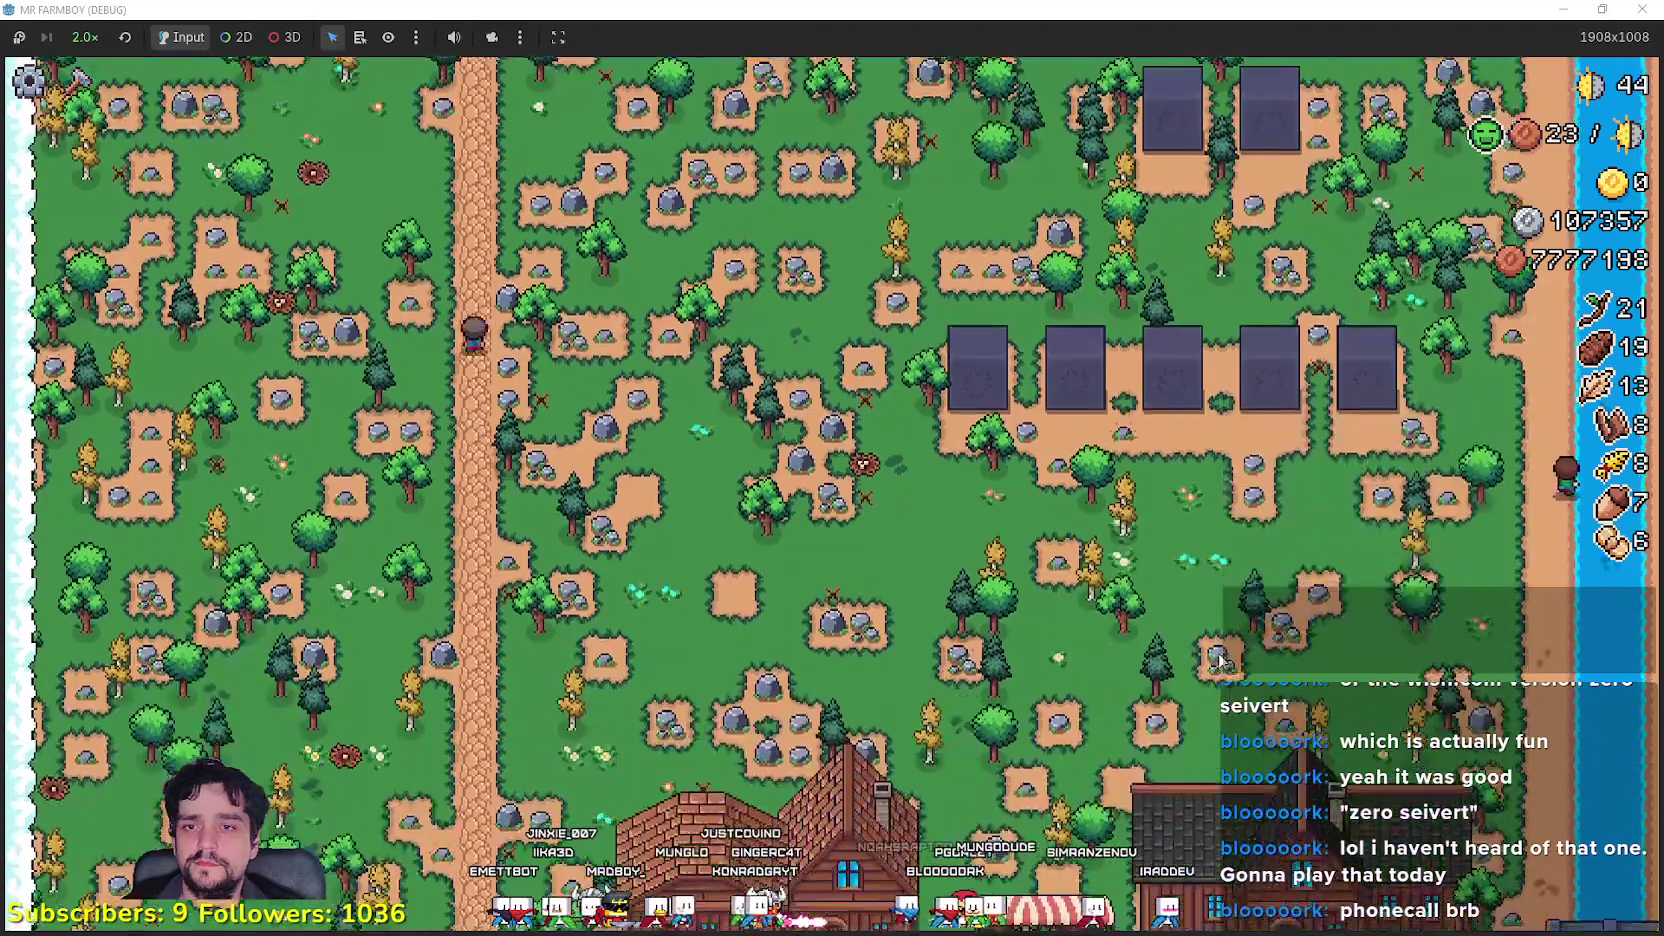
{"action": "scroll", "coordinate": [1219, 659], "scroll_direction": "down", "scroll_amount": 5}
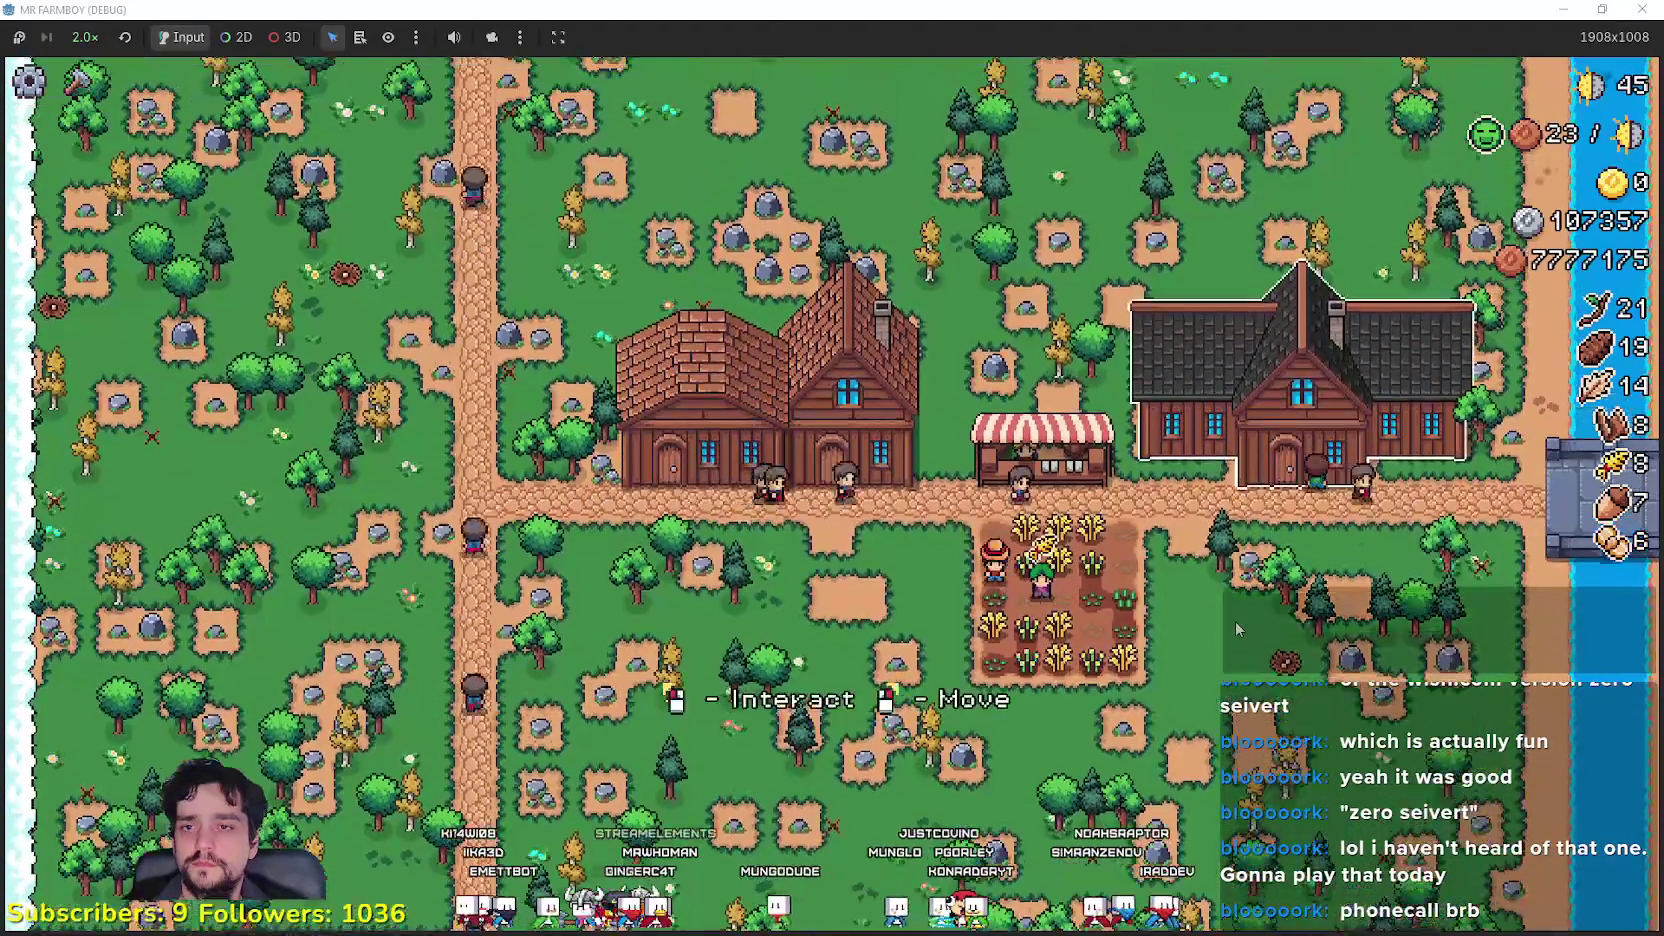
Step: Unlock Cherry, Rye, Orange Pepper, Pumpkin, Green Chili Pepper, Onion, Red Onion, Green Radish and Leek
{"action": "left_click", "coordinate": [1235, 621]}
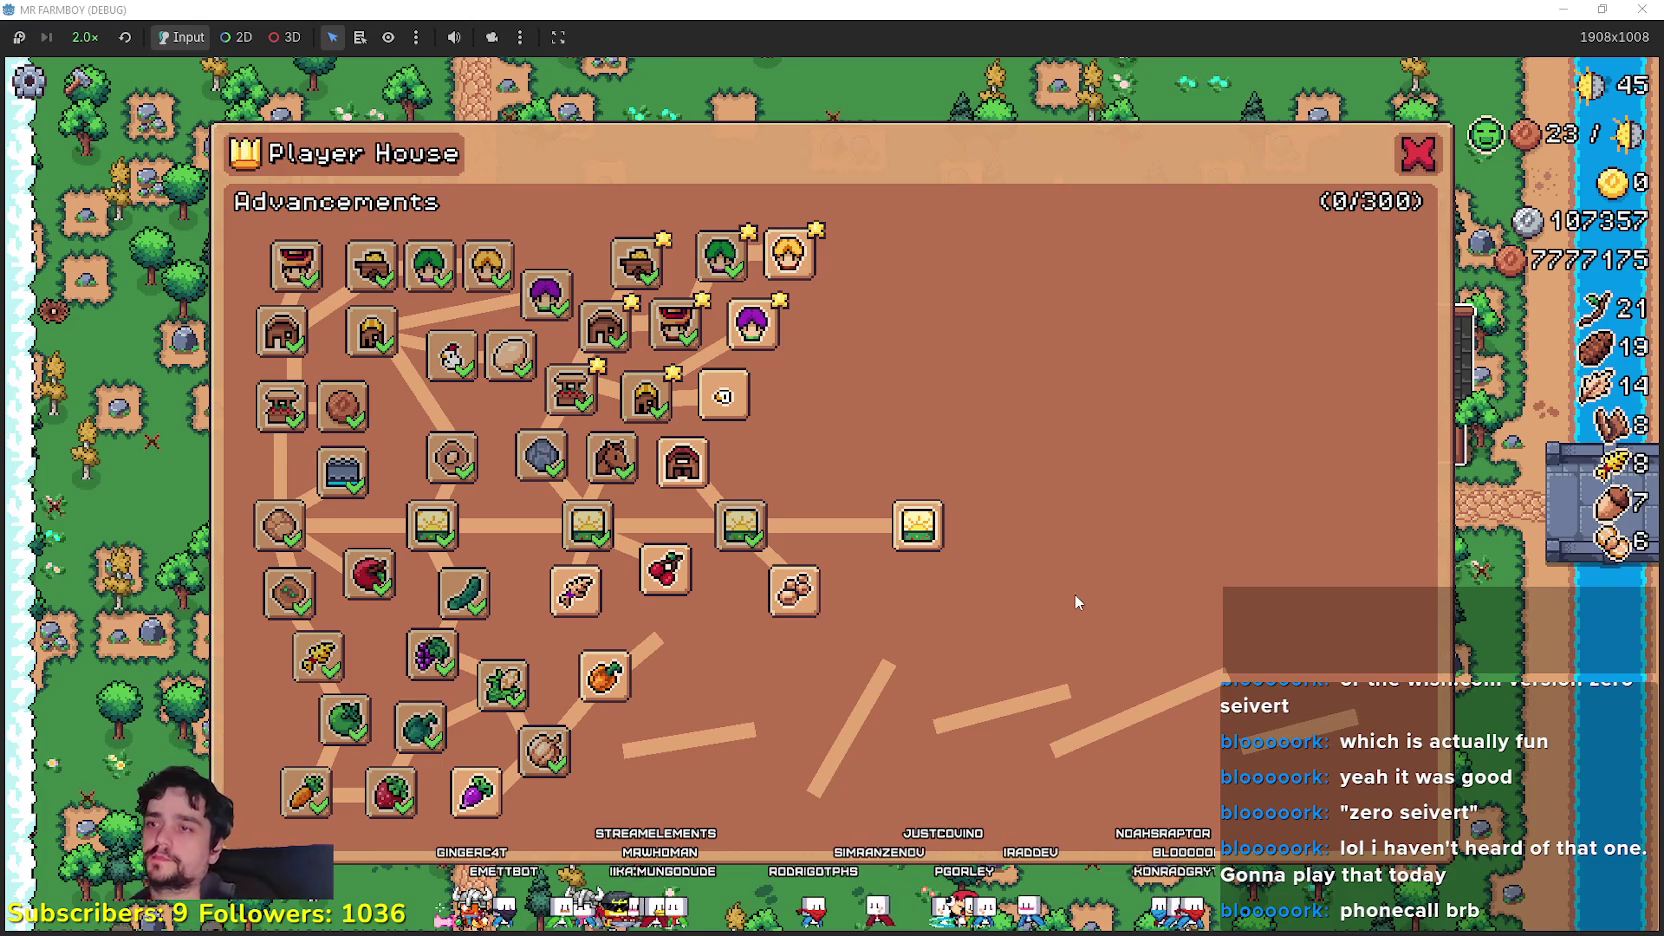
{"action": "left_click", "coordinate": [665, 570]}
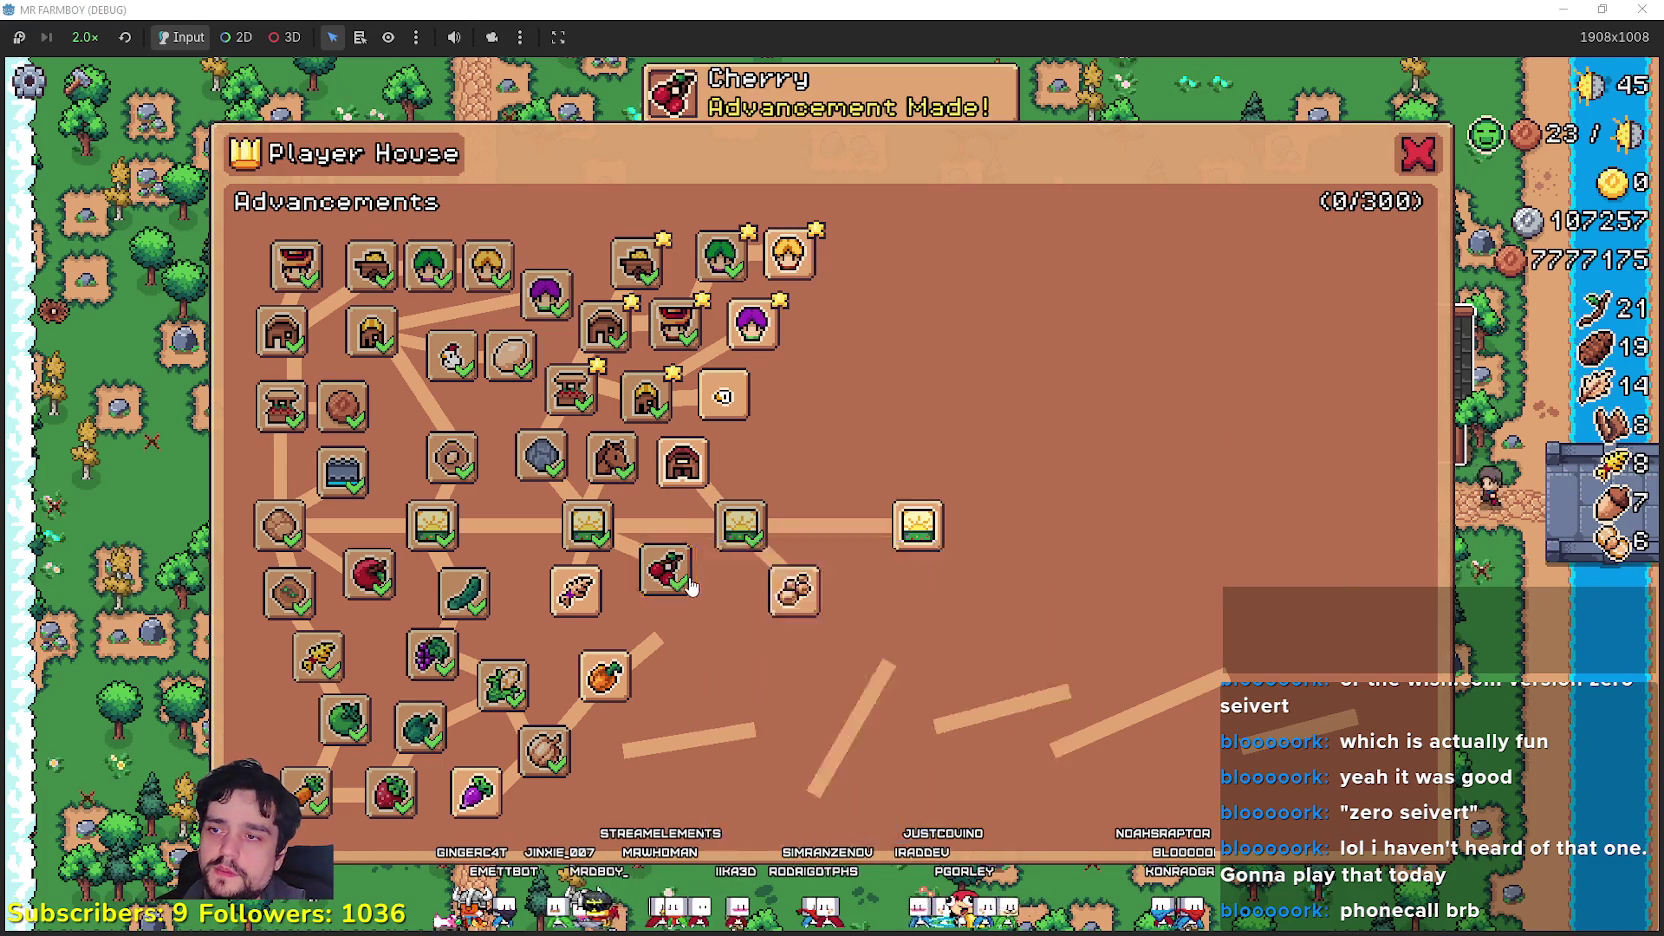
{"action": "left_click", "coordinate": [576, 590]}
{"action": "left_click", "coordinate": [617, 698]}
{"action": "left_click", "coordinate": [625, 740]}
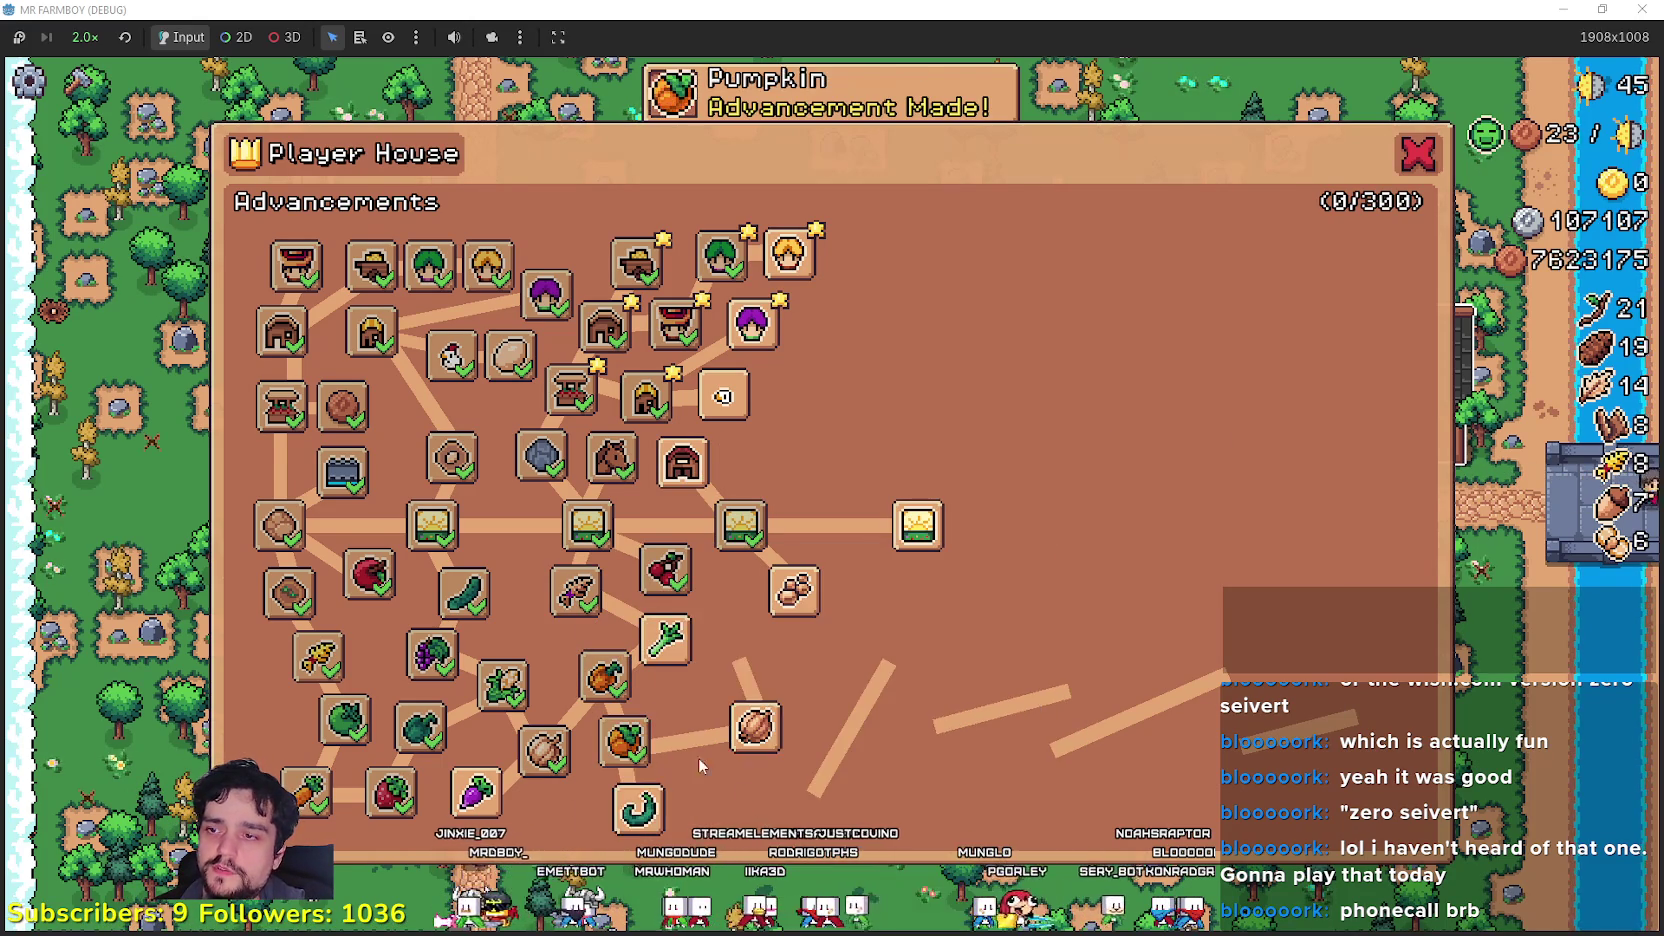
{"action": "left_click", "coordinate": [638, 806]}
{"action": "left_click", "coordinate": [766, 740]}
{"action": "left_click", "coordinate": [816, 797]}
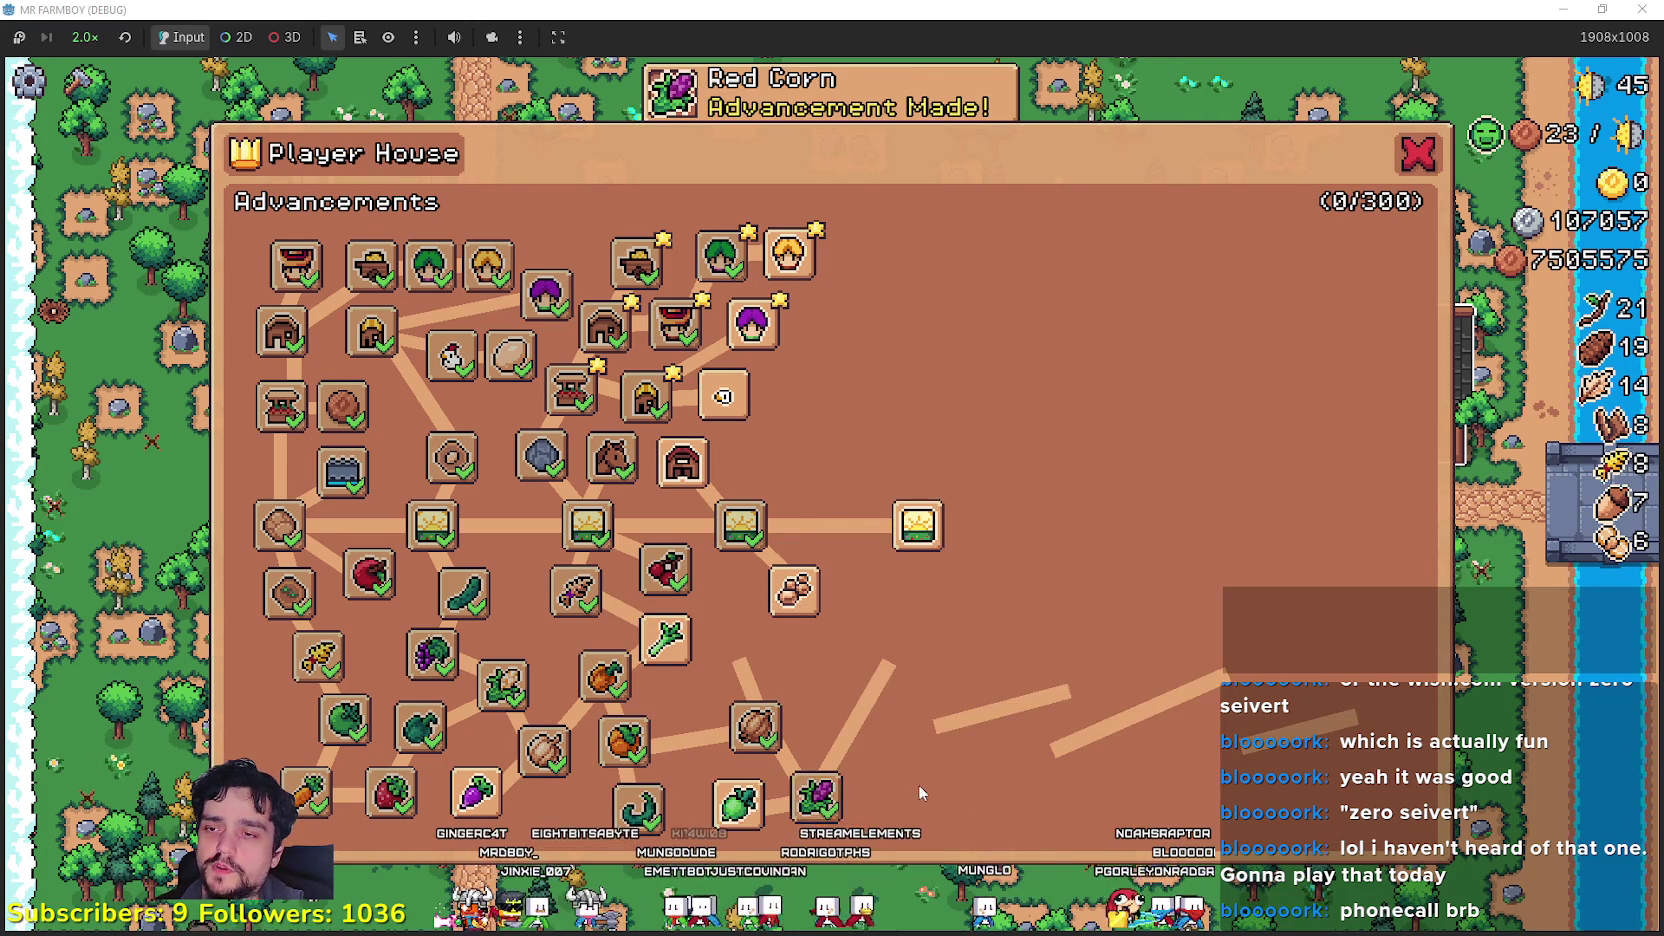
{"action": "left_click", "coordinate": [738, 800]}
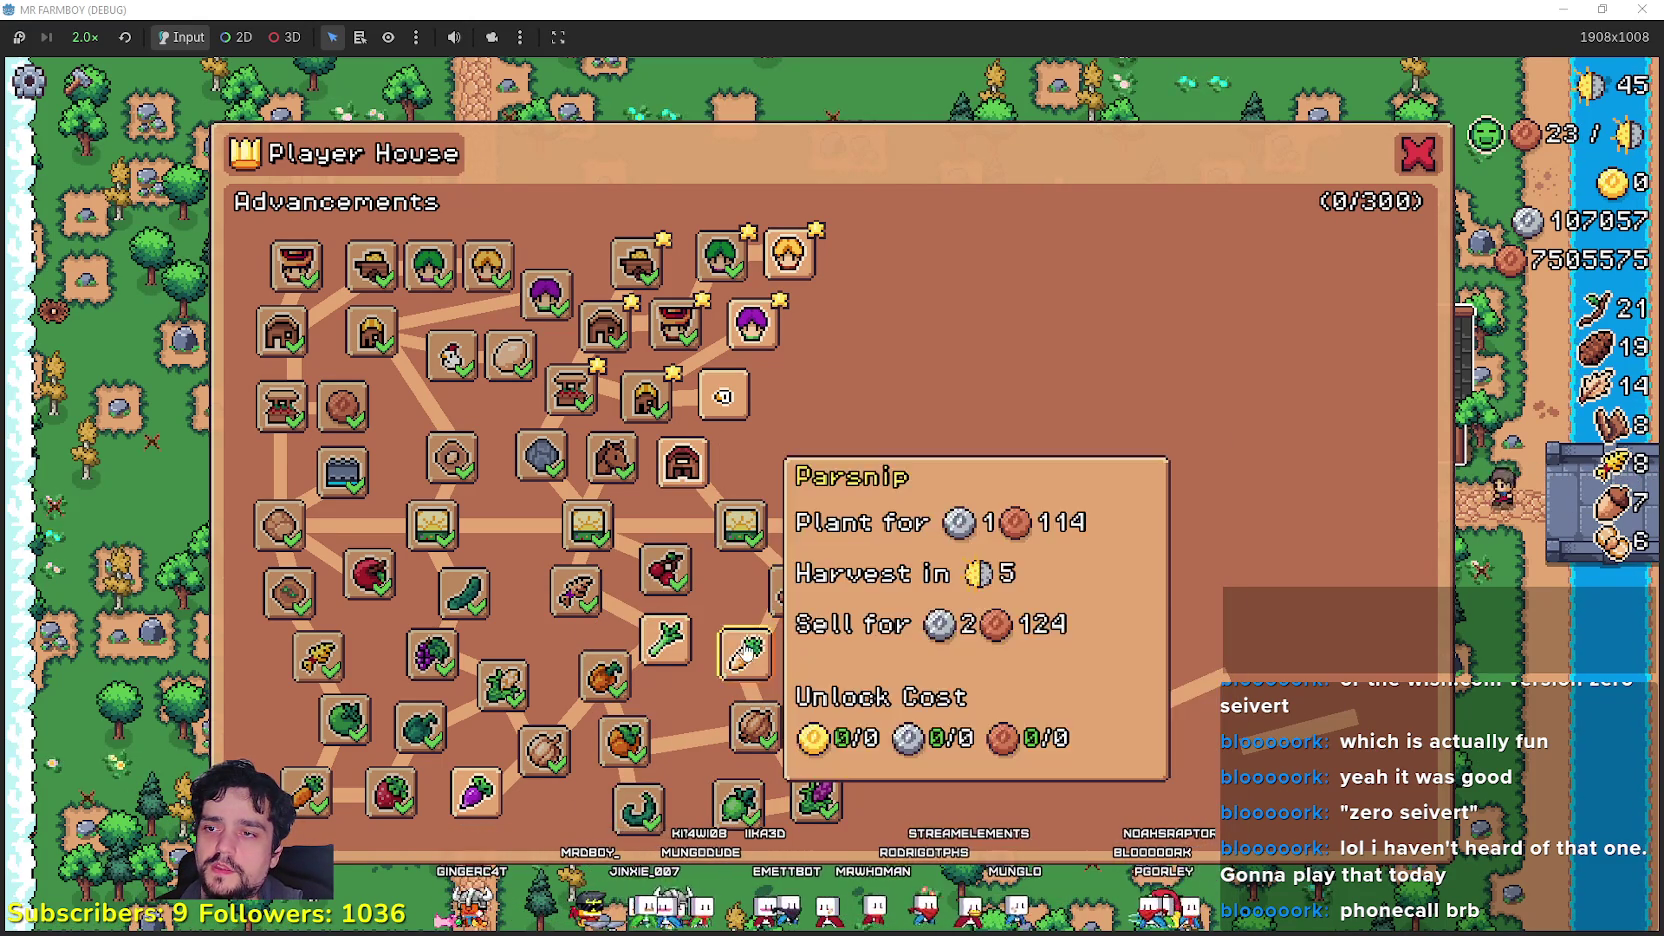
{"action": "left_click", "coordinate": [665, 638]}
Step: Unlock Baby Chickens, Rancher Upgrade 1, Service Upgrade 1, Duck, Sheep, Wool, Duck Egg, Baby Duck
{"action": "left_click", "coordinate": [725, 398]}
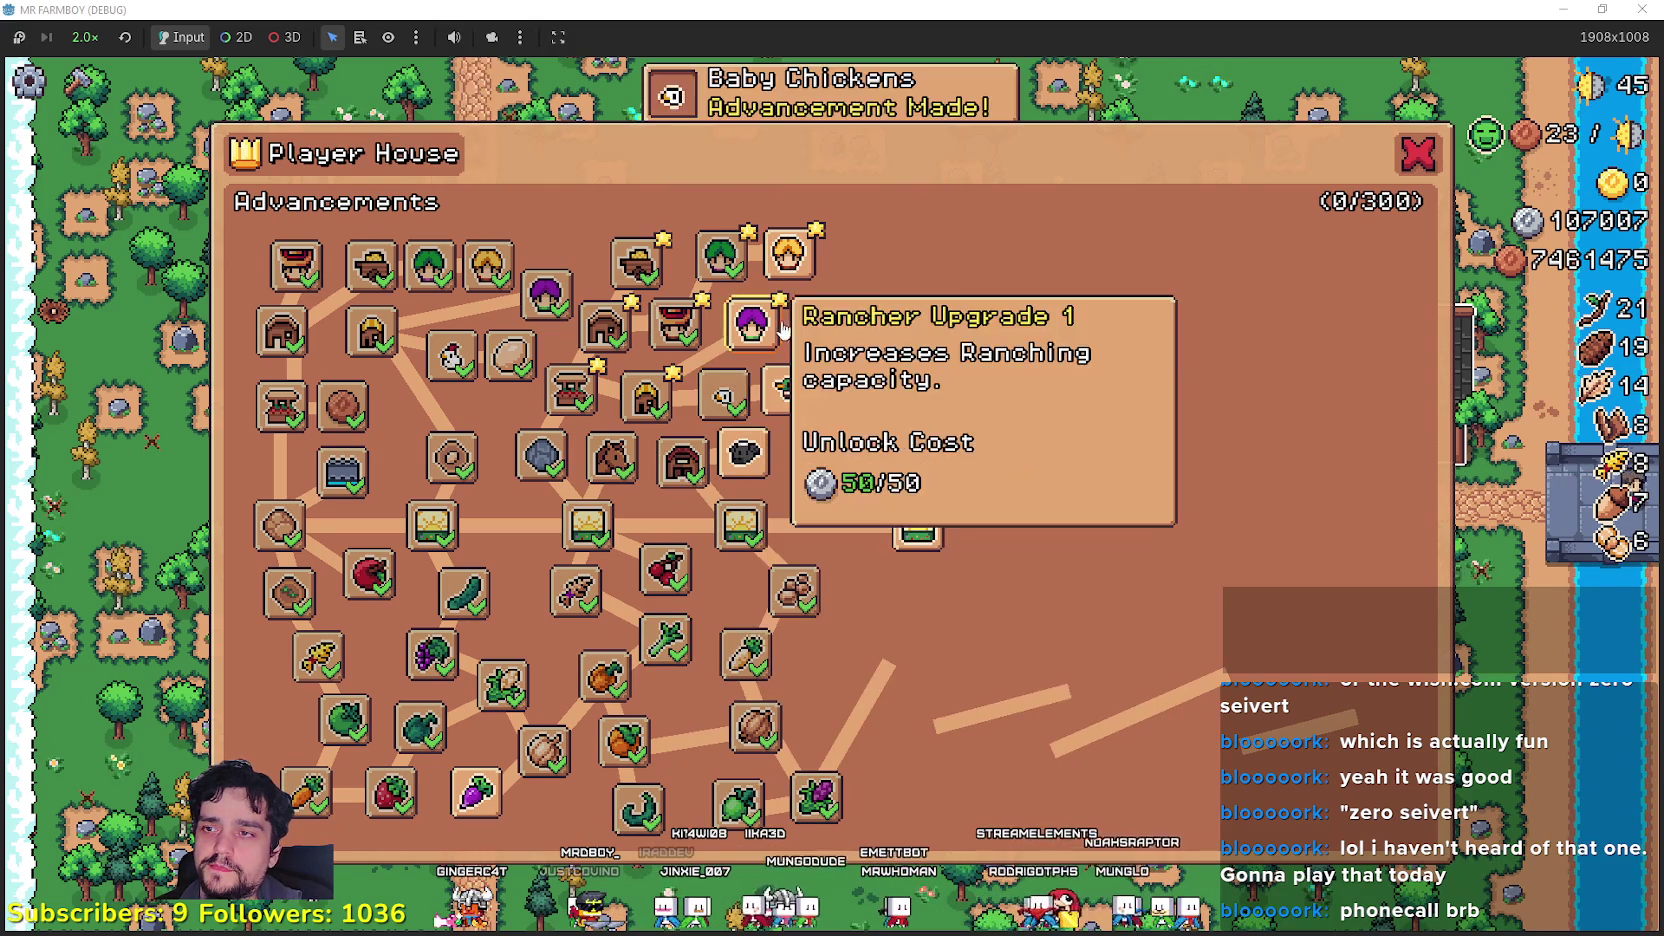
{"action": "left_click", "coordinate": [752, 322]}
{"action": "left_click", "coordinate": [788, 256]}
{"action": "left_click", "coordinate": [784, 400]}
{"action": "left_click", "coordinate": [744, 453]}
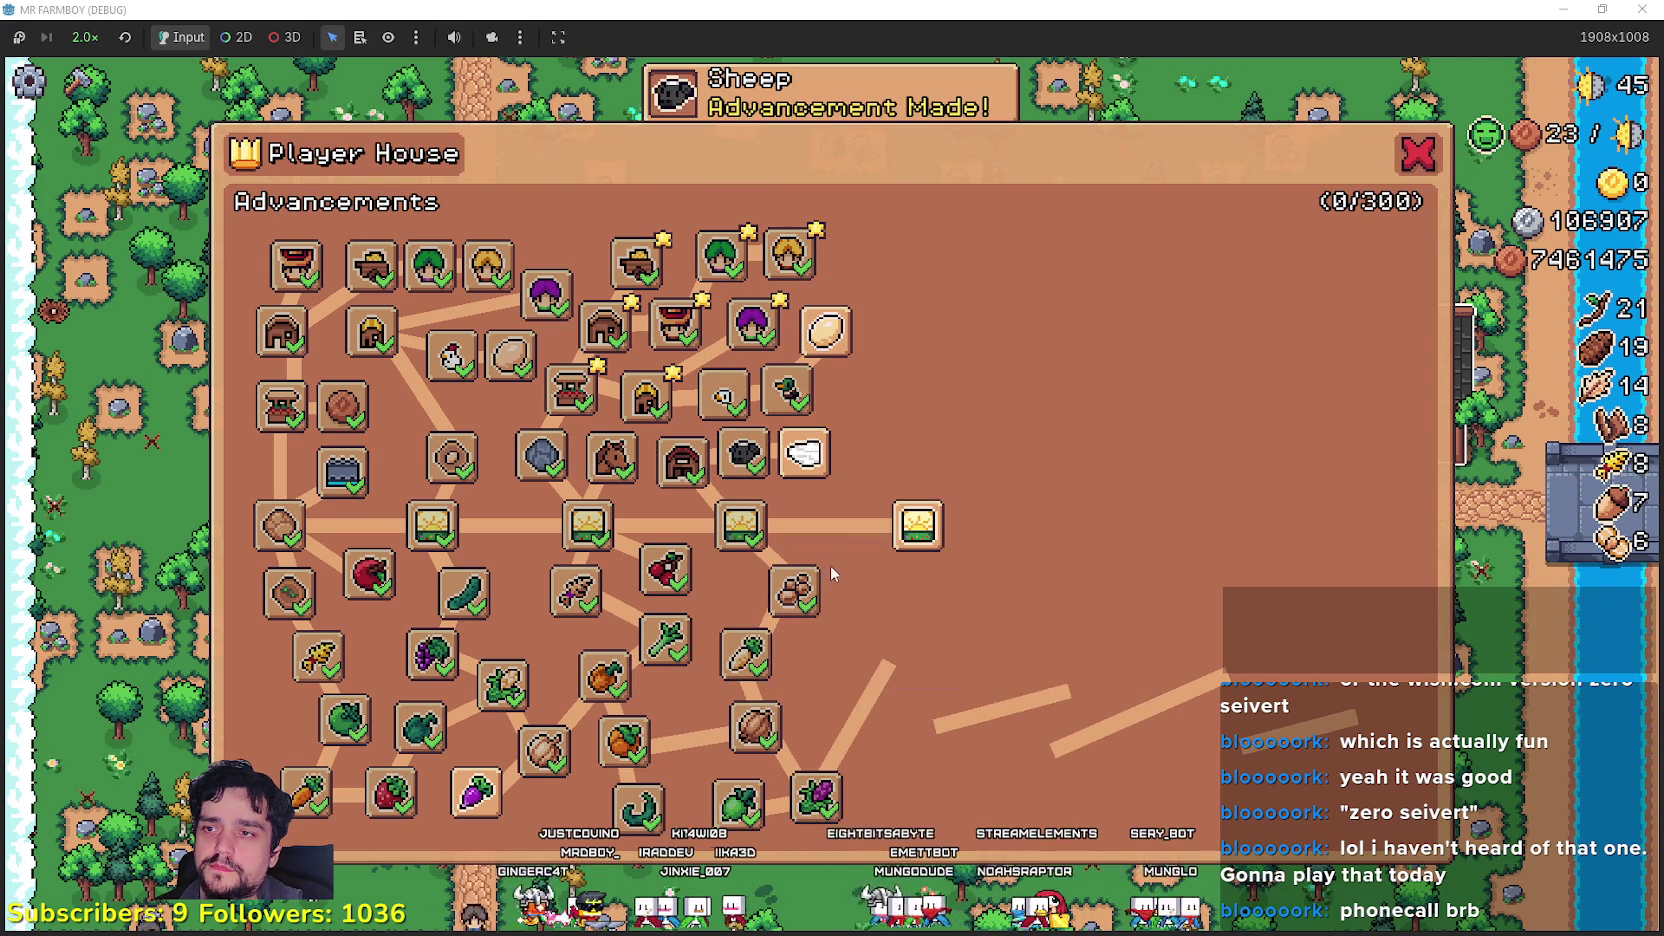
{"action": "left_click", "coordinate": [805, 455]}
{"action": "left_click", "coordinate": [826, 331]}
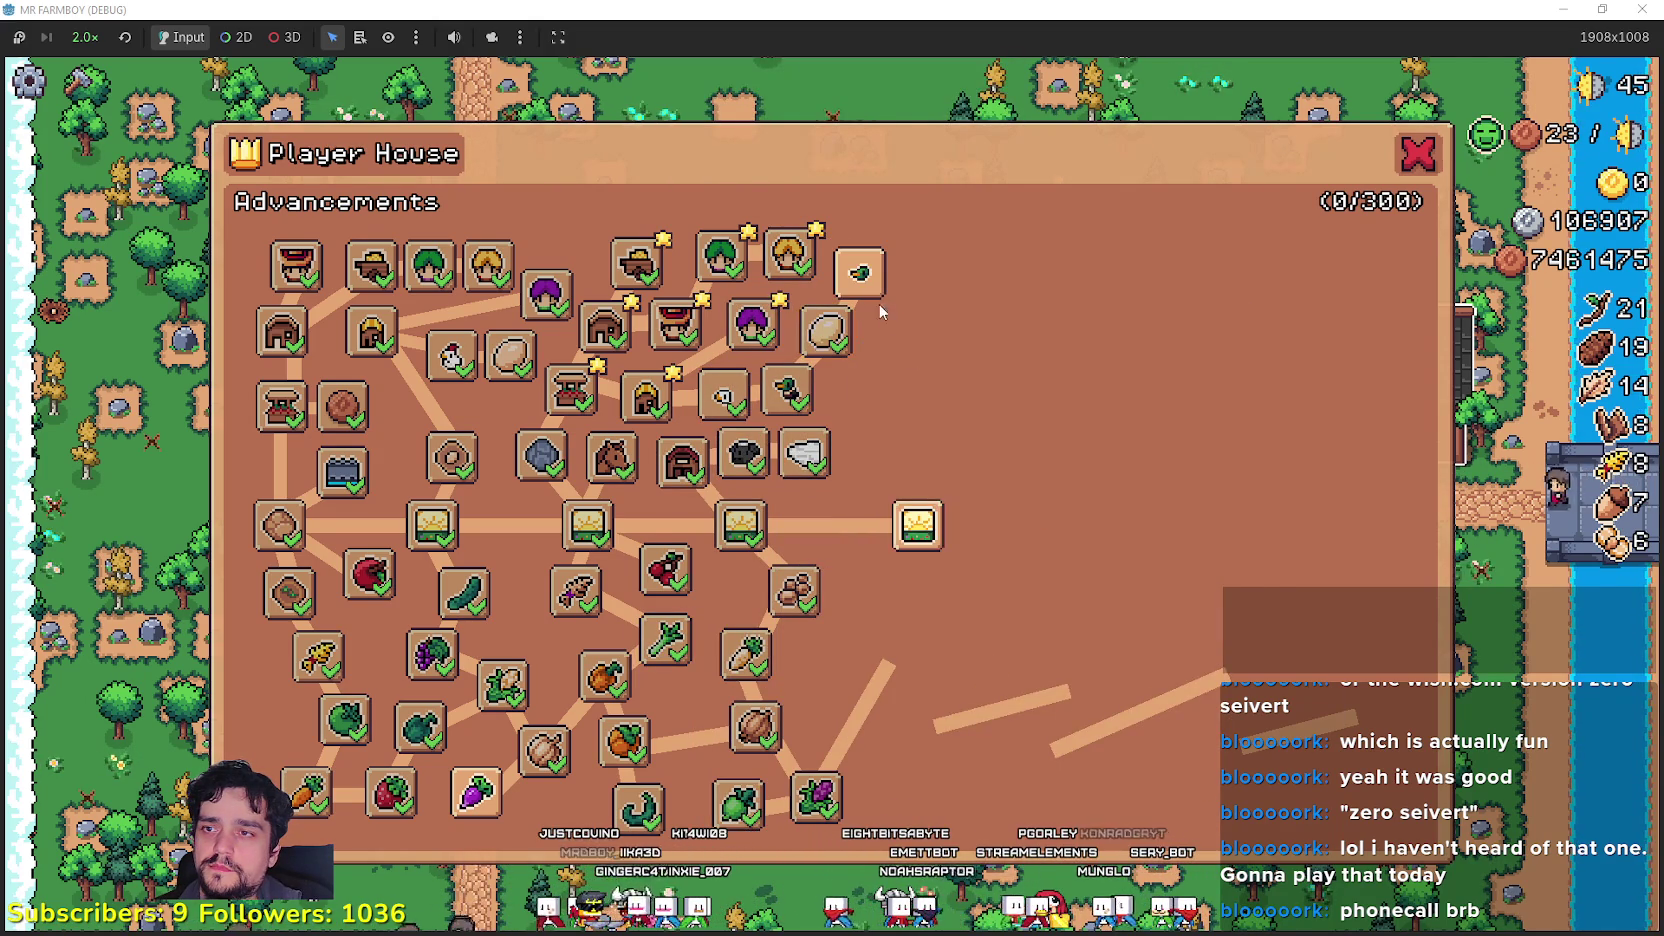
{"action": "left_click", "coordinate": [860, 273]}
Step: Unlock Inland Expansions III, V, VI, Market, Farmer and Shop Upgrade 2, Enchanted Farm Tile, Pear
{"action": "left_click", "coordinate": [918, 525]}
{"action": "left_click", "coordinate": [890, 450]}
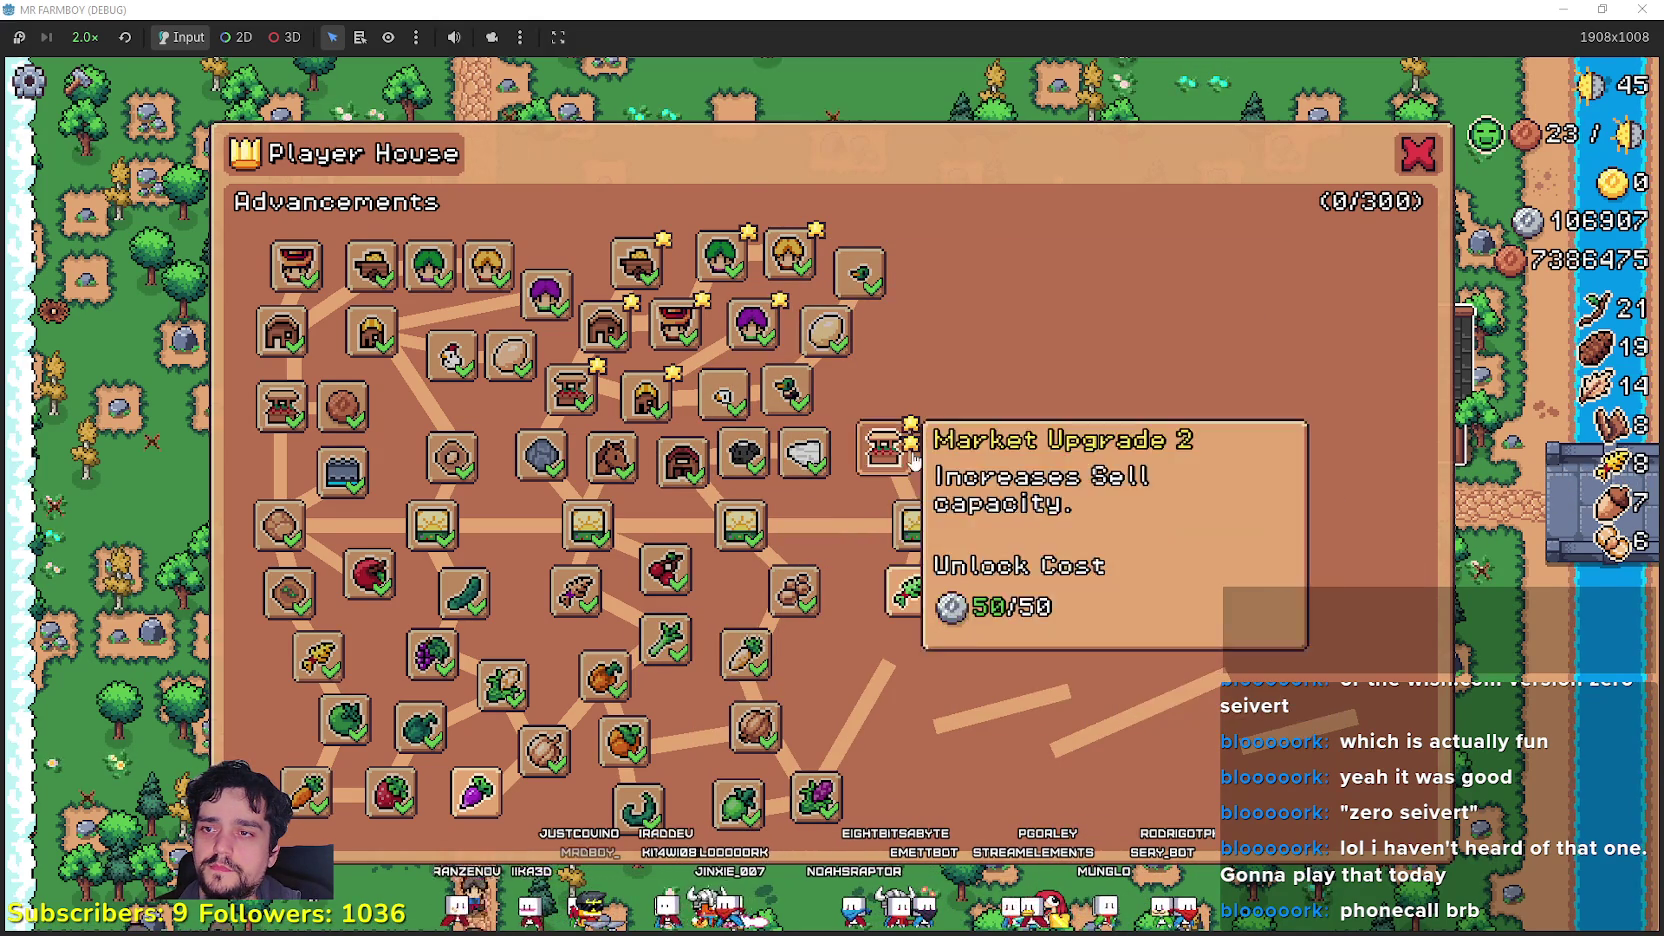
{"action": "left_click", "coordinate": [968, 468]}
{"action": "left_click", "coordinate": [986, 570]}
{"action": "left_click", "coordinate": [1073, 525]}
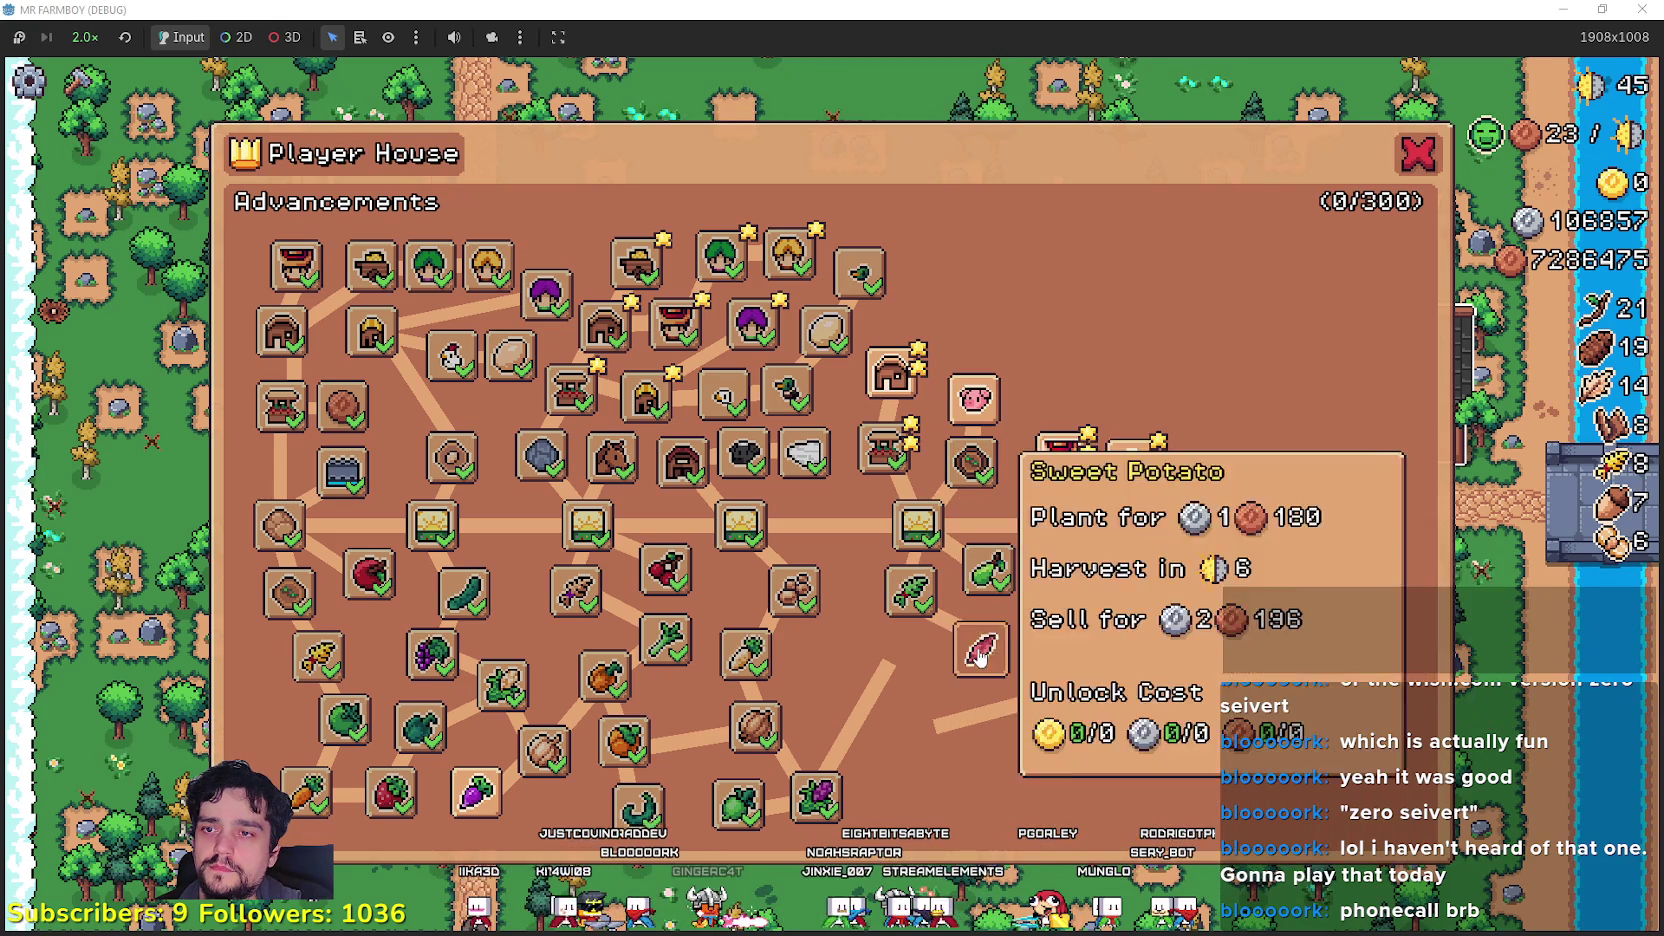
{"action": "left_click", "coordinate": [1064, 452]}
{"action": "left_click", "coordinate": [1133, 458]}
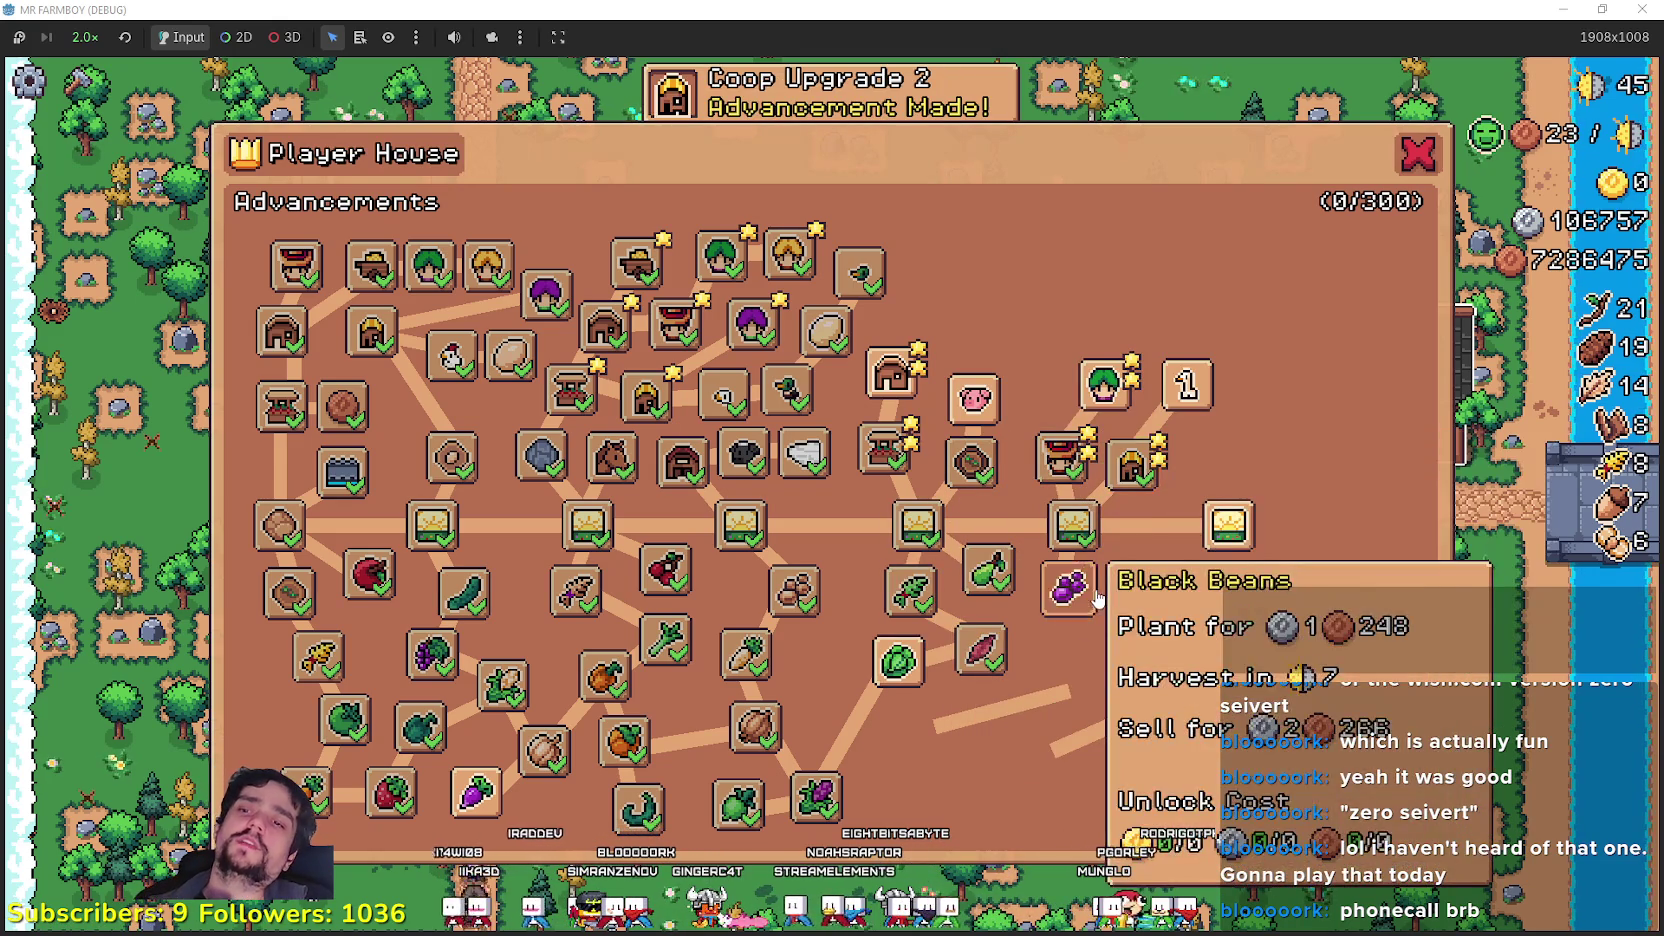
{"action": "left_click", "coordinate": [1243, 547]}
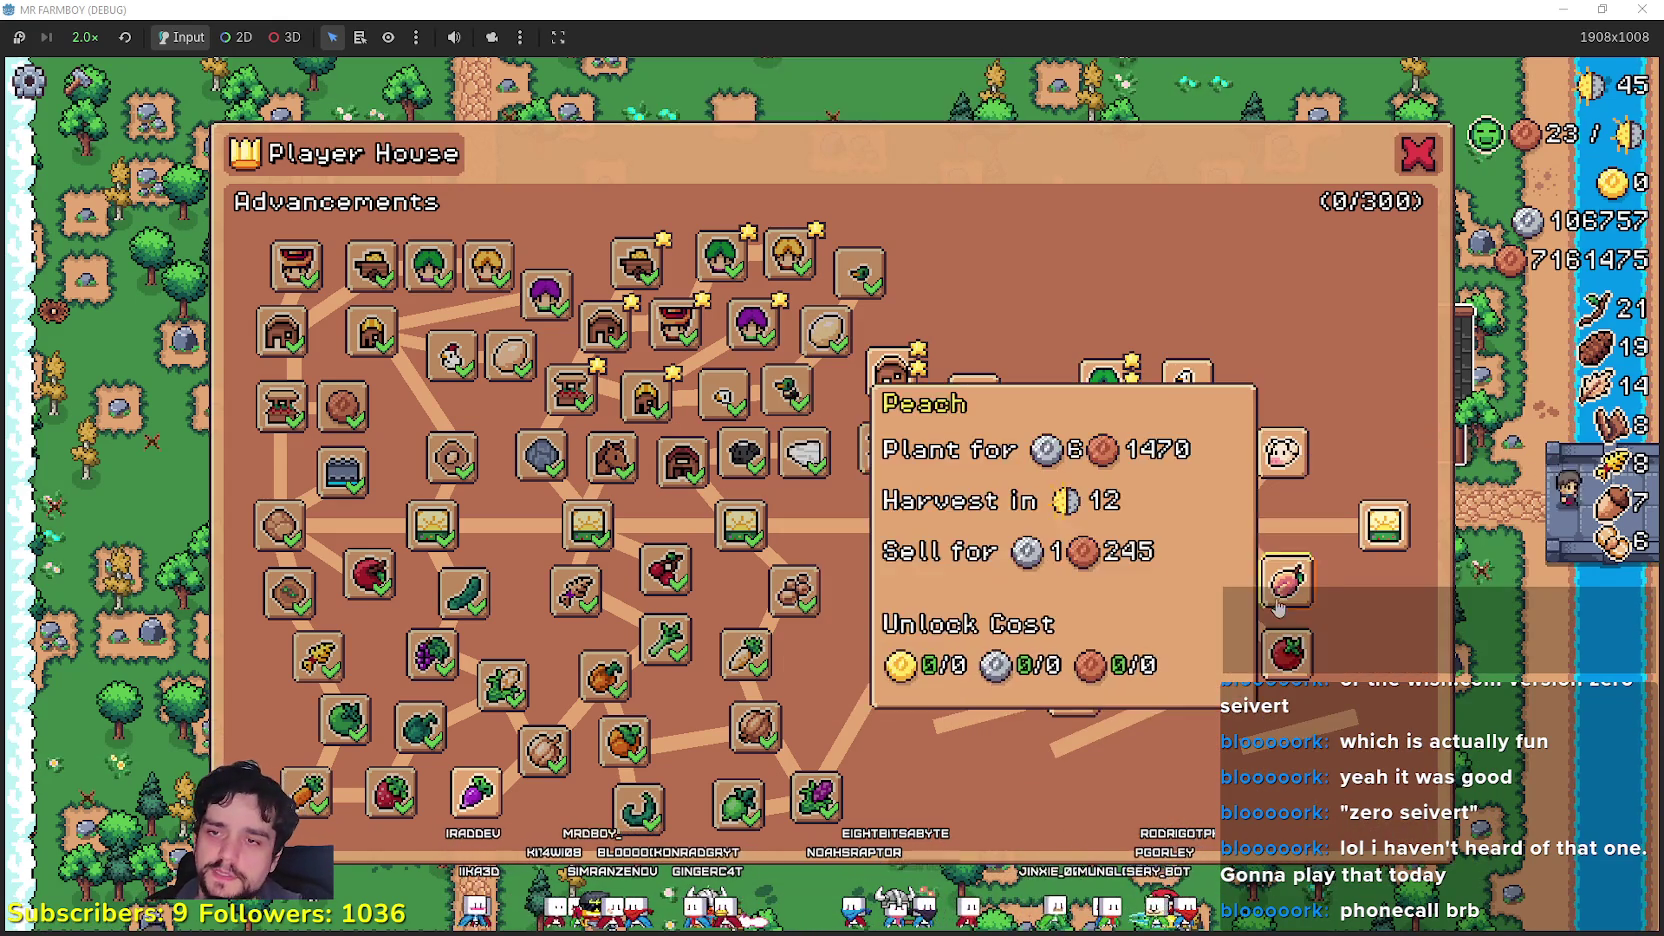
Step: Unlock Peach, Tomato, Inland Expansion VII, Cows, Goose, Milk, Goose Egg and Baby Goose
{"action": "left_click", "coordinate": [1287, 585]}
{"action": "left_click", "coordinate": [1263, 651]}
{"action": "left_click", "coordinate": [1384, 525]}
{"action": "left_click", "coordinate": [1283, 452]}
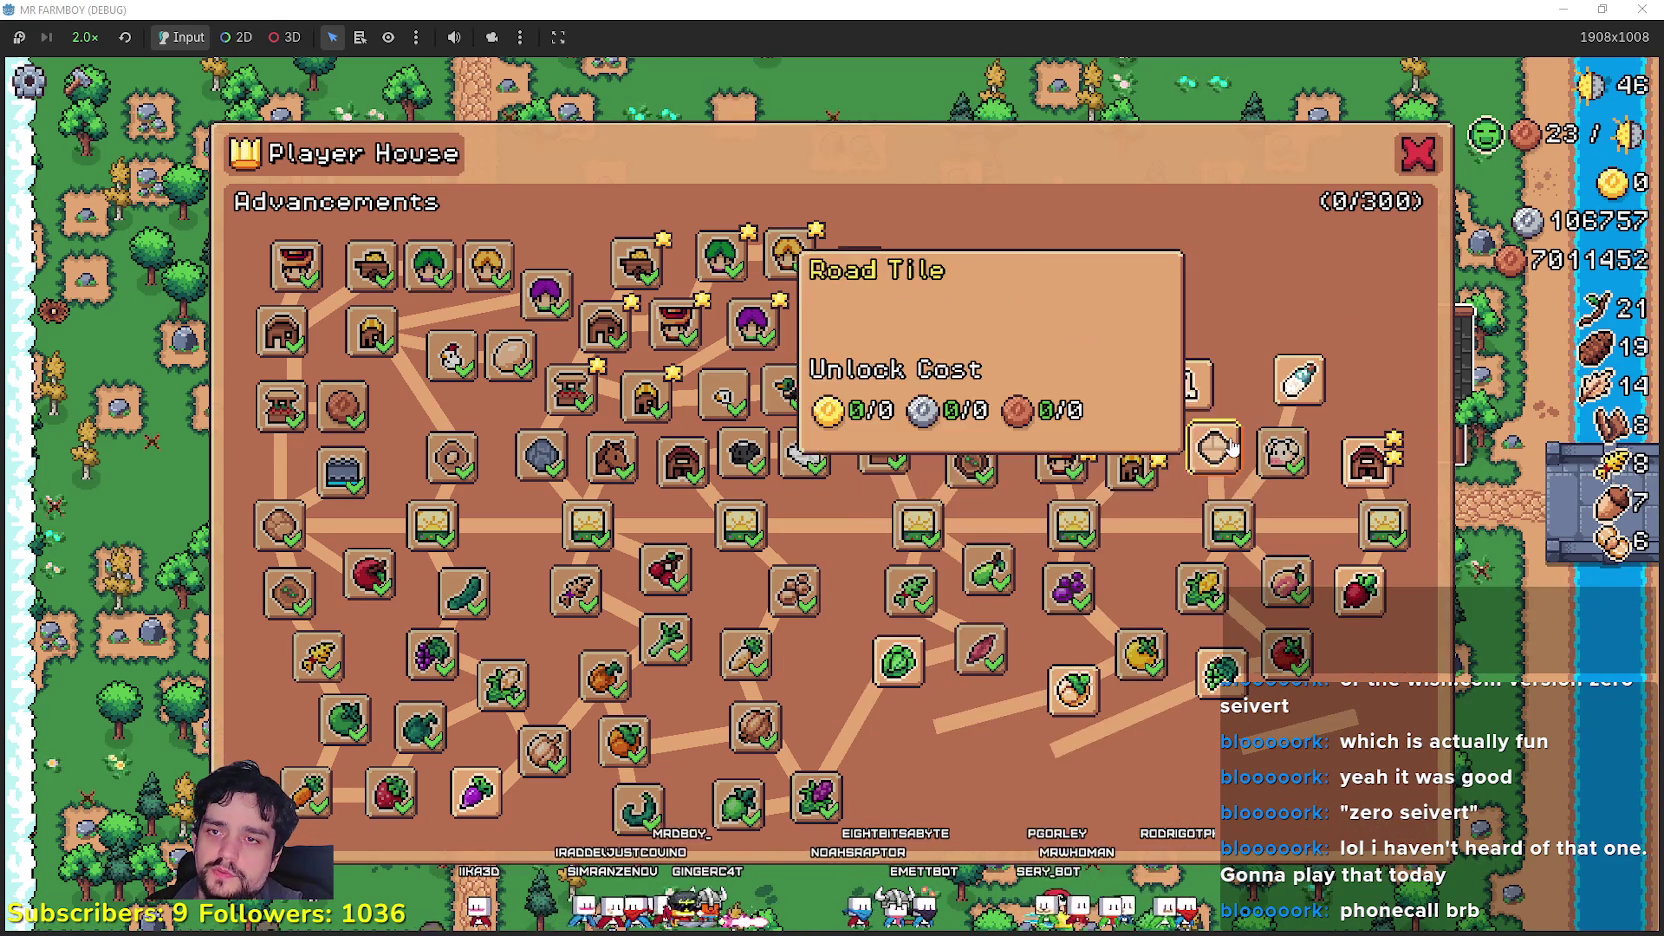
{"action": "left_click", "coordinate": [1187, 385]}
{"action": "left_click", "coordinate": [1299, 381]}
{"action": "left_click", "coordinate": [1214, 320]}
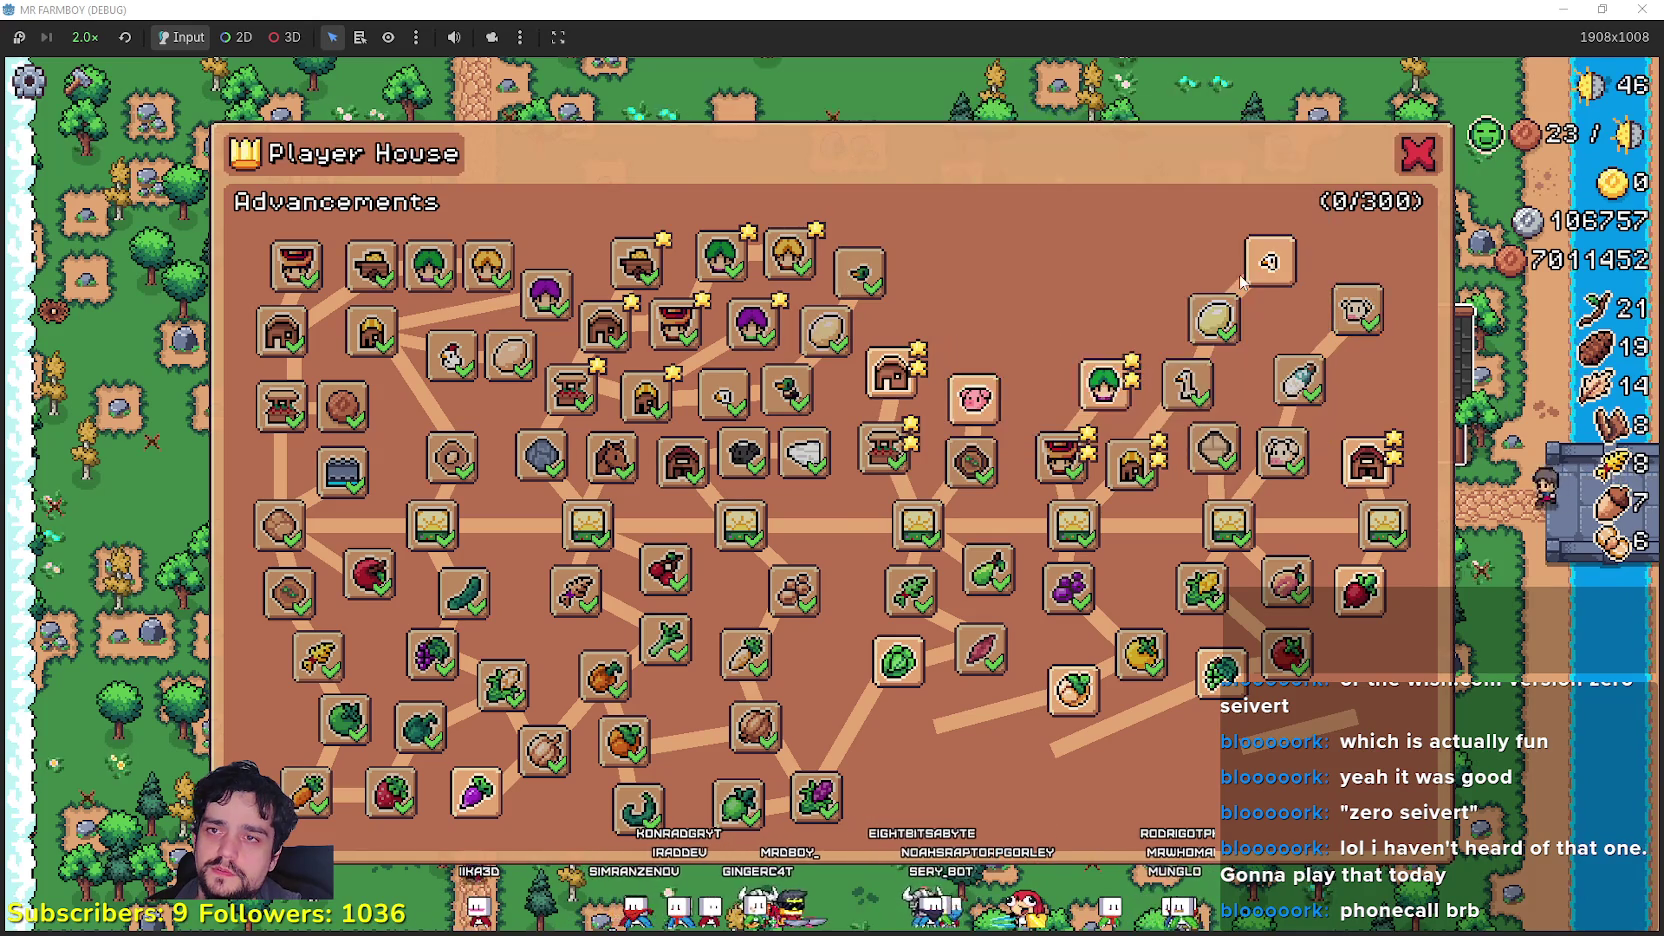
{"action": "left_click", "coordinate": [1271, 262]}
Step: Unlock Radish, Rancher Upgrade 2, Sunflower, Watermelon, Red Cabbage, Red Pepper, White Radish, Purple Cabbage
{"action": "left_click", "coordinate": [1359, 590]}
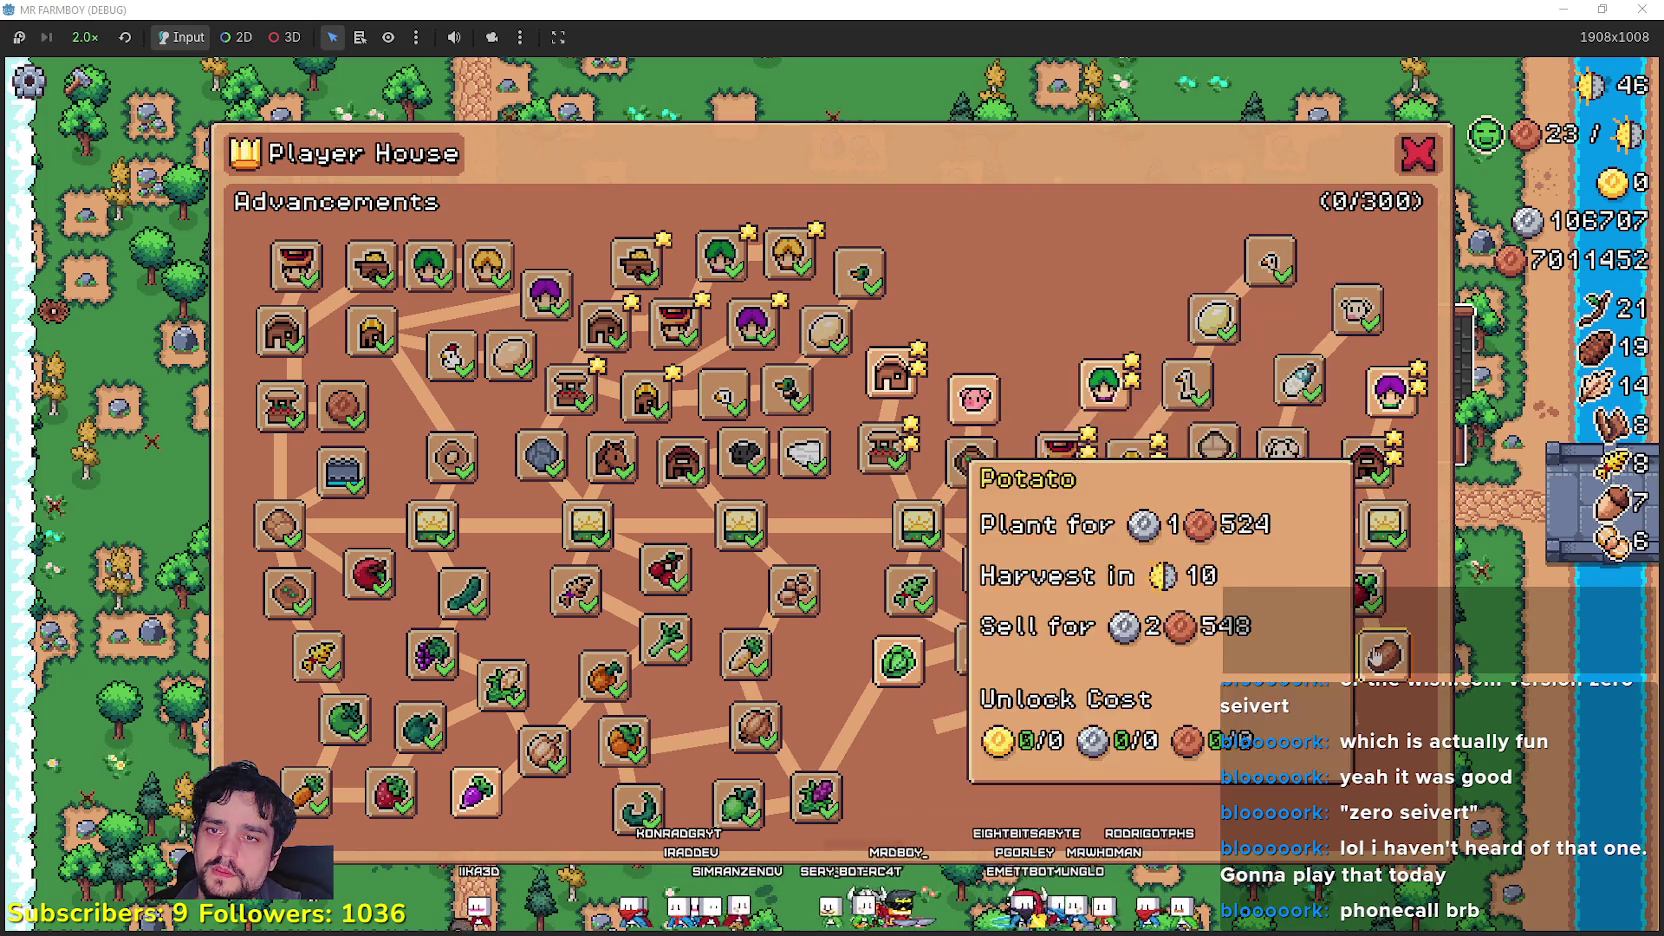
{"action": "left_click", "coordinate": [1390, 398]}
{"action": "left_click", "coordinate": [1352, 717]}
{"action": "left_click", "coordinate": [1306, 802]}
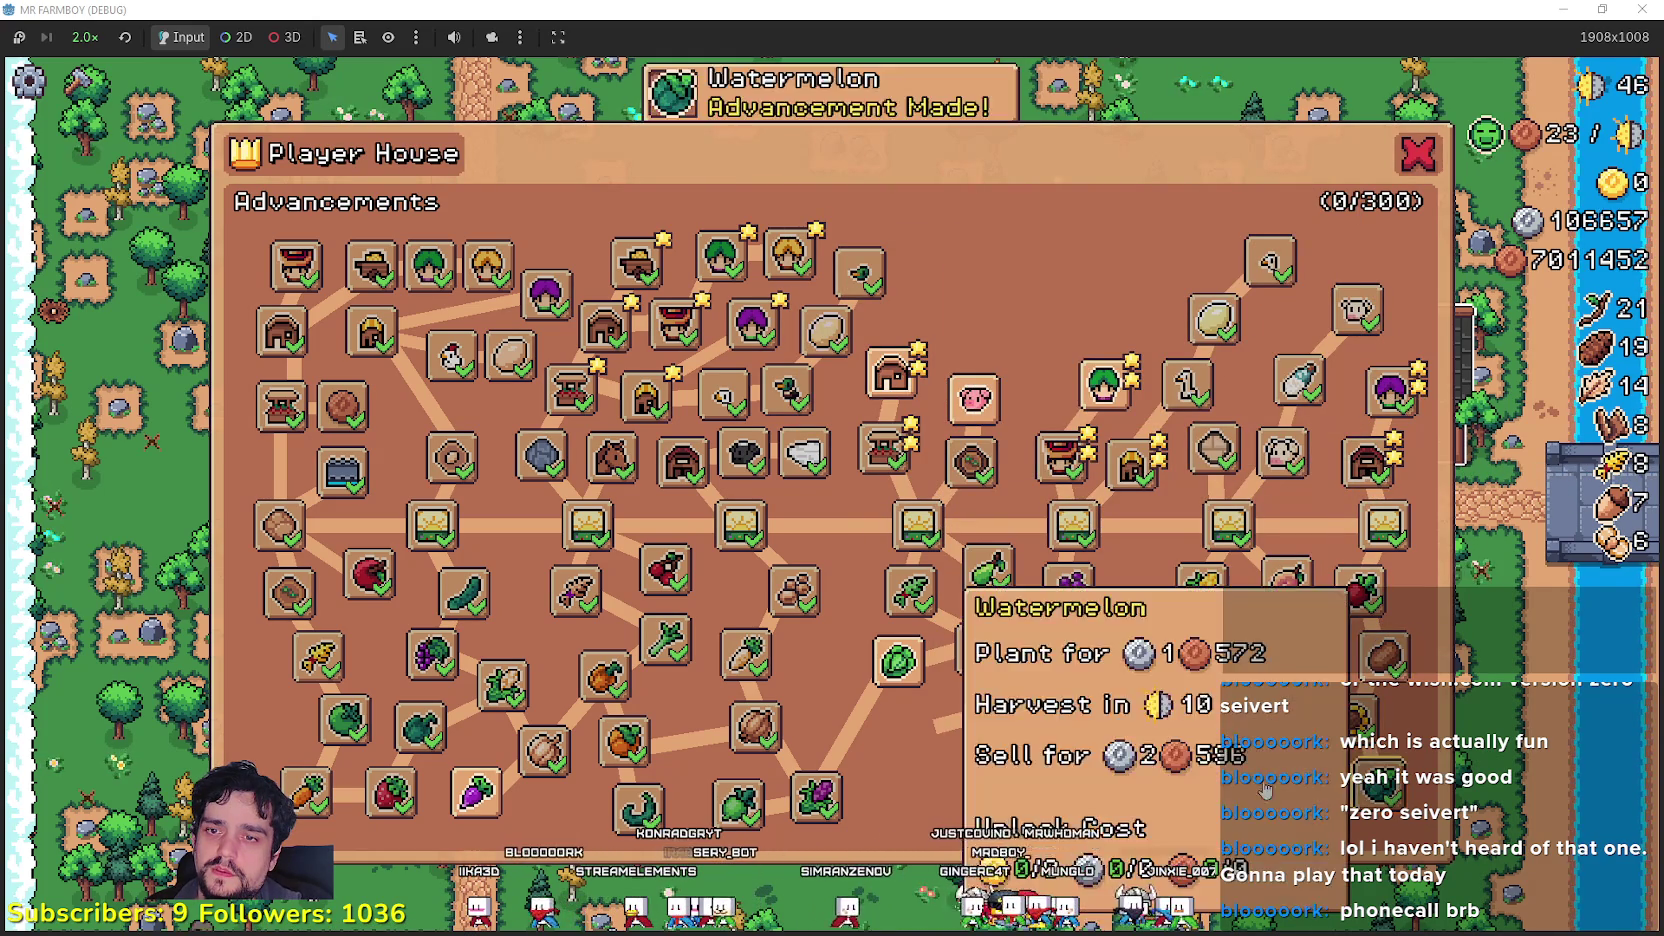
{"action": "left_click", "coordinate": [1073, 690]}
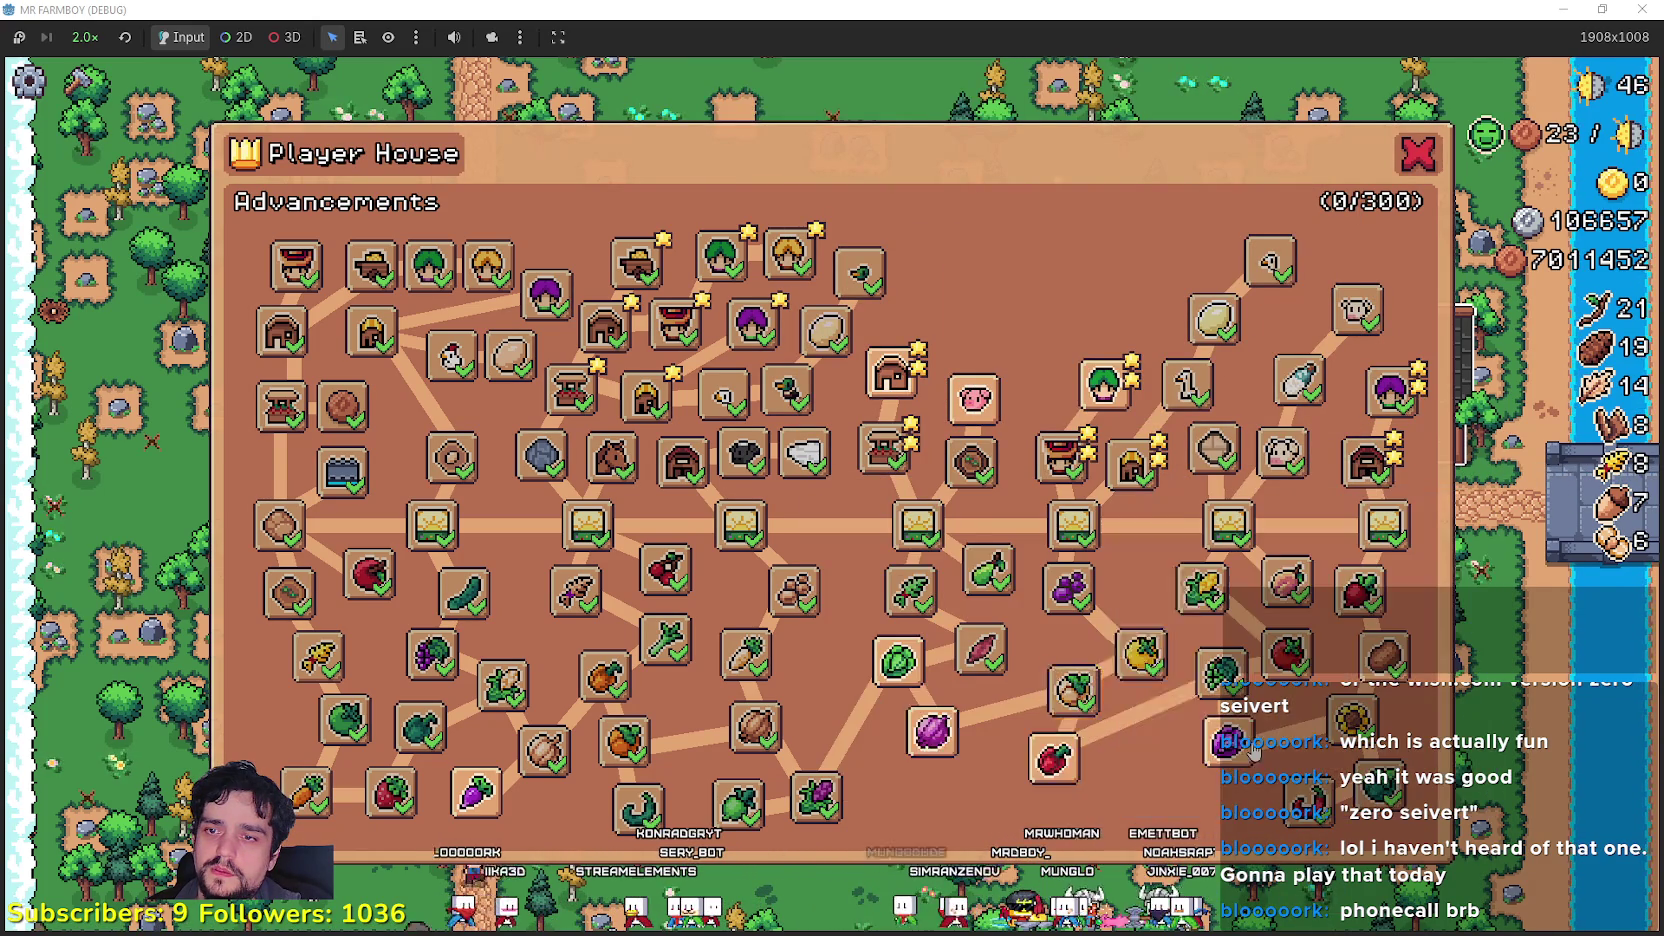
{"action": "left_click", "coordinate": [1072, 762]}
{"action": "left_click", "coordinate": [1130, 800]}
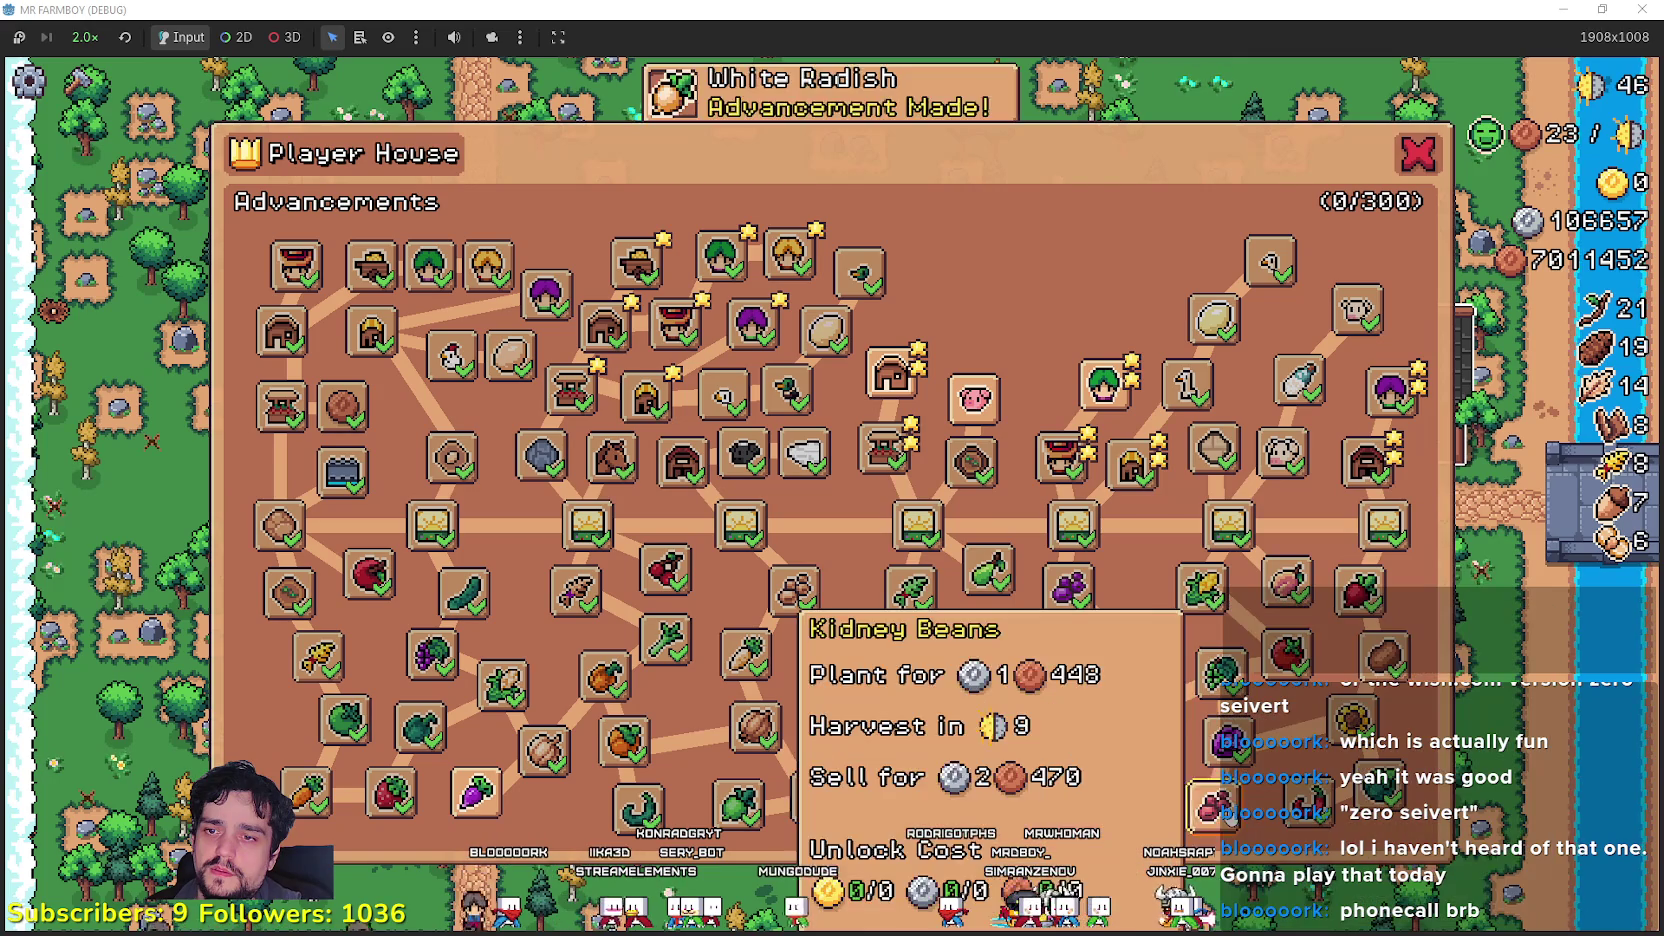
{"action": "left_click", "coordinate": [931, 730]}
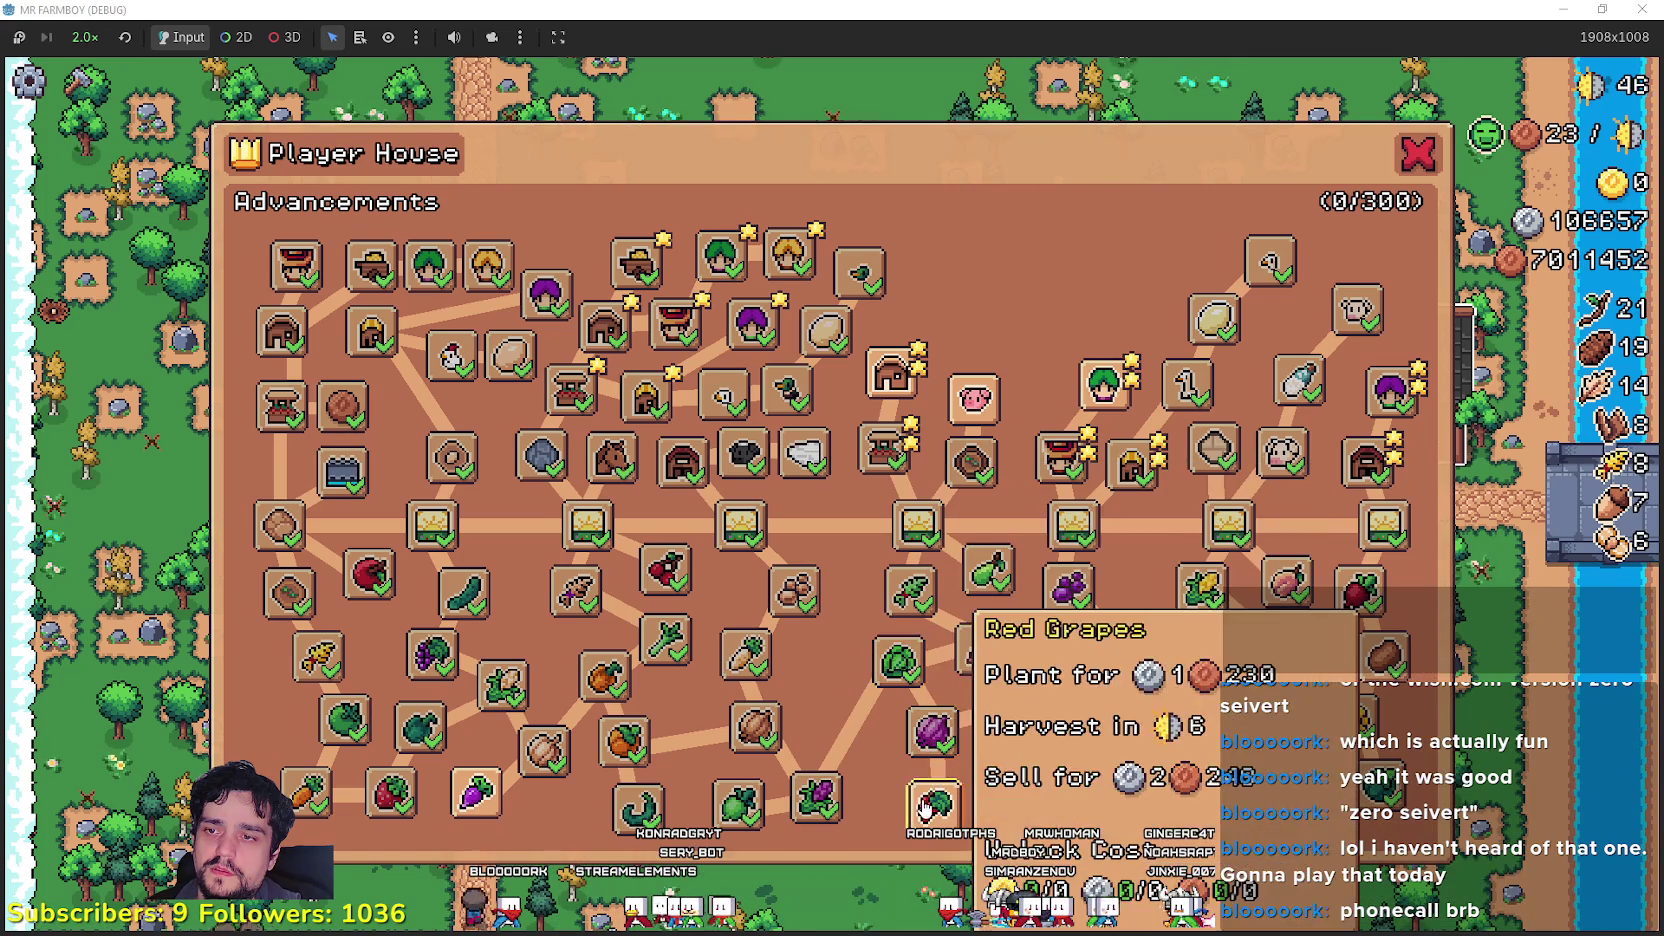
Step: Unlock House, Warehouse, Harvester and Carrier Upgrade 2, Barn Upgrade 1, Baby Pig and Turnip
{"action": "left_click", "coordinate": [890, 373]}
{"action": "left_click", "coordinate": [945, 312]}
{"action": "left_click", "coordinate": [1000, 322]}
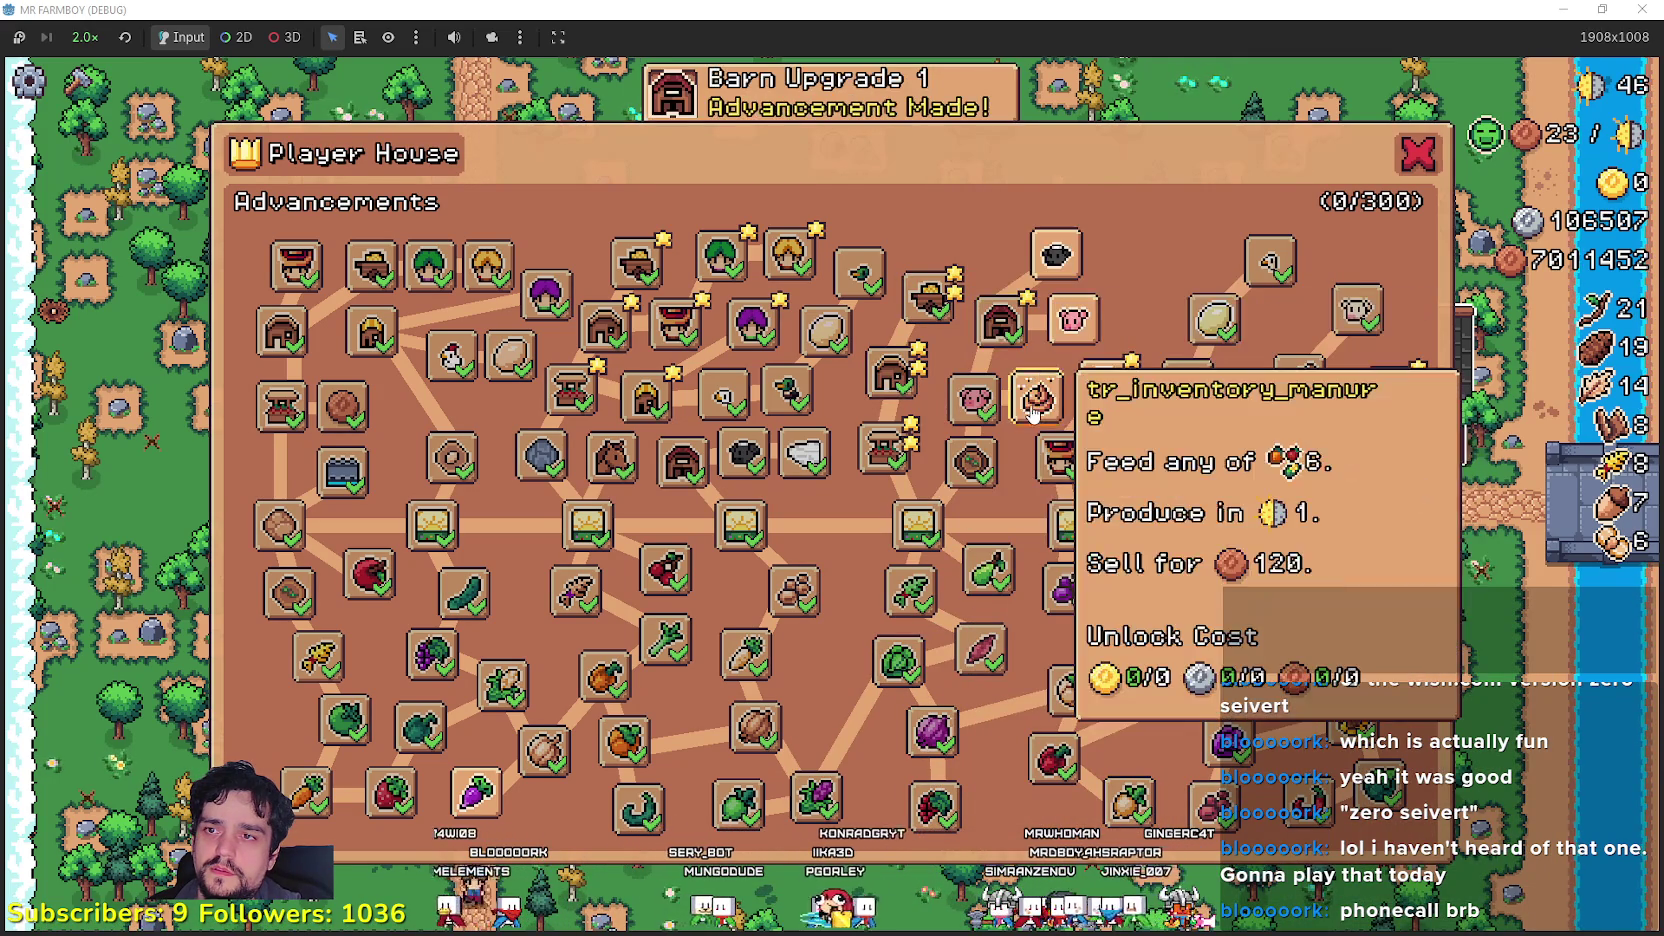
{"action": "left_click", "coordinate": [1066, 322]}
{"action": "left_click", "coordinate": [1105, 385]}
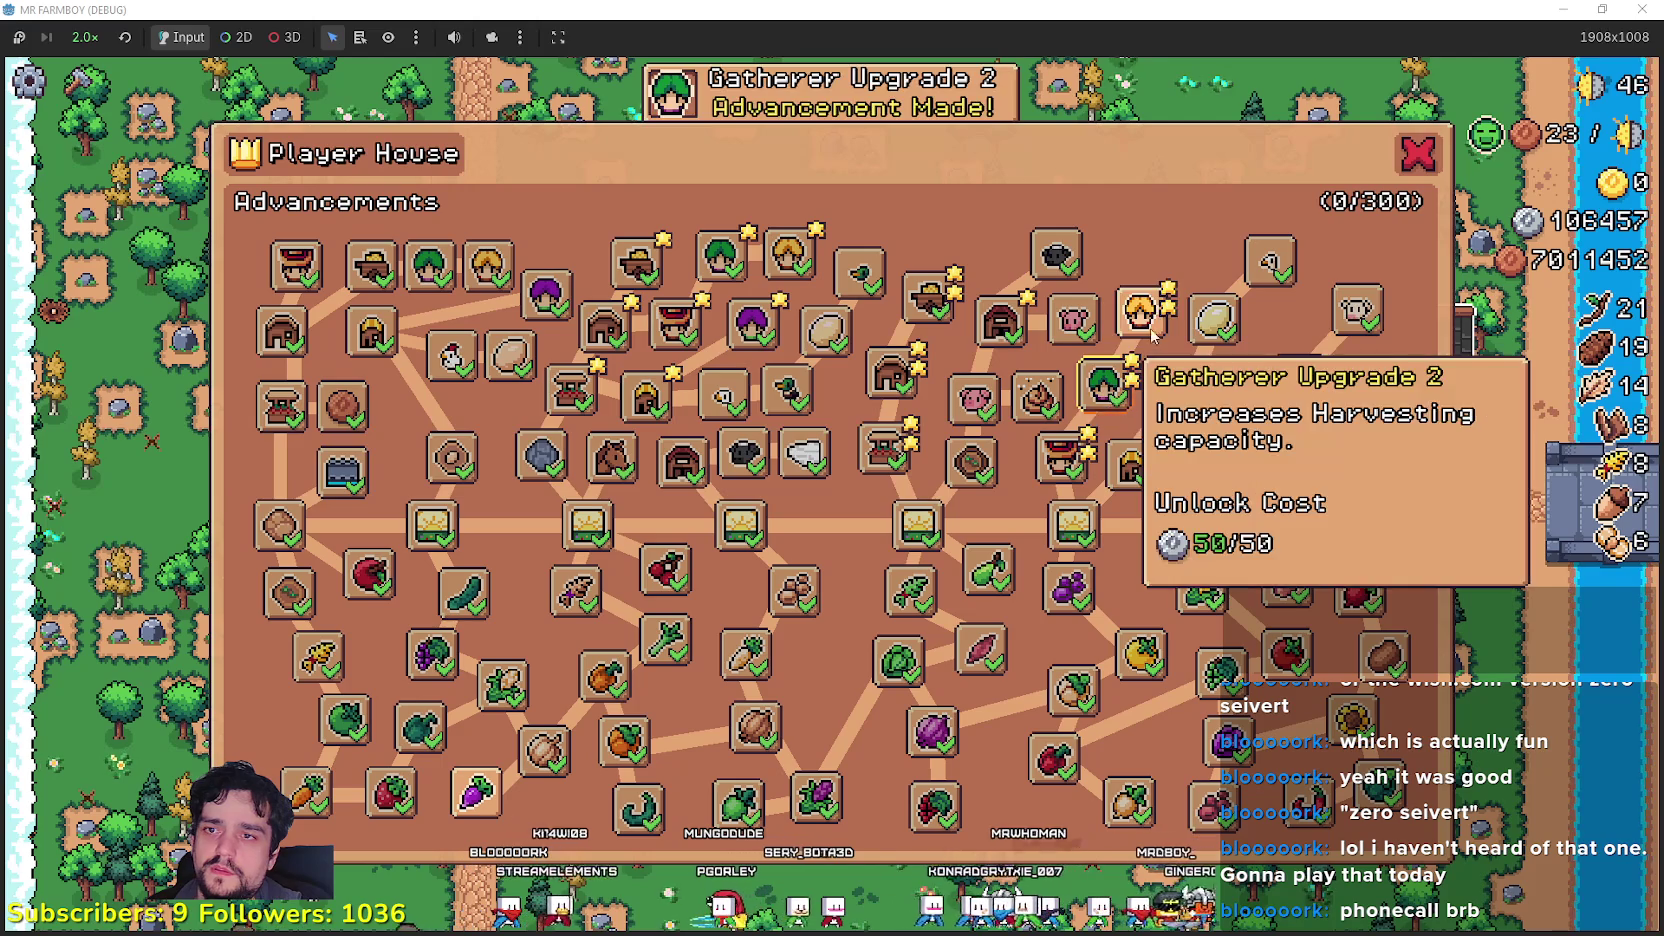
{"action": "left_click", "coordinate": [1145, 312]}
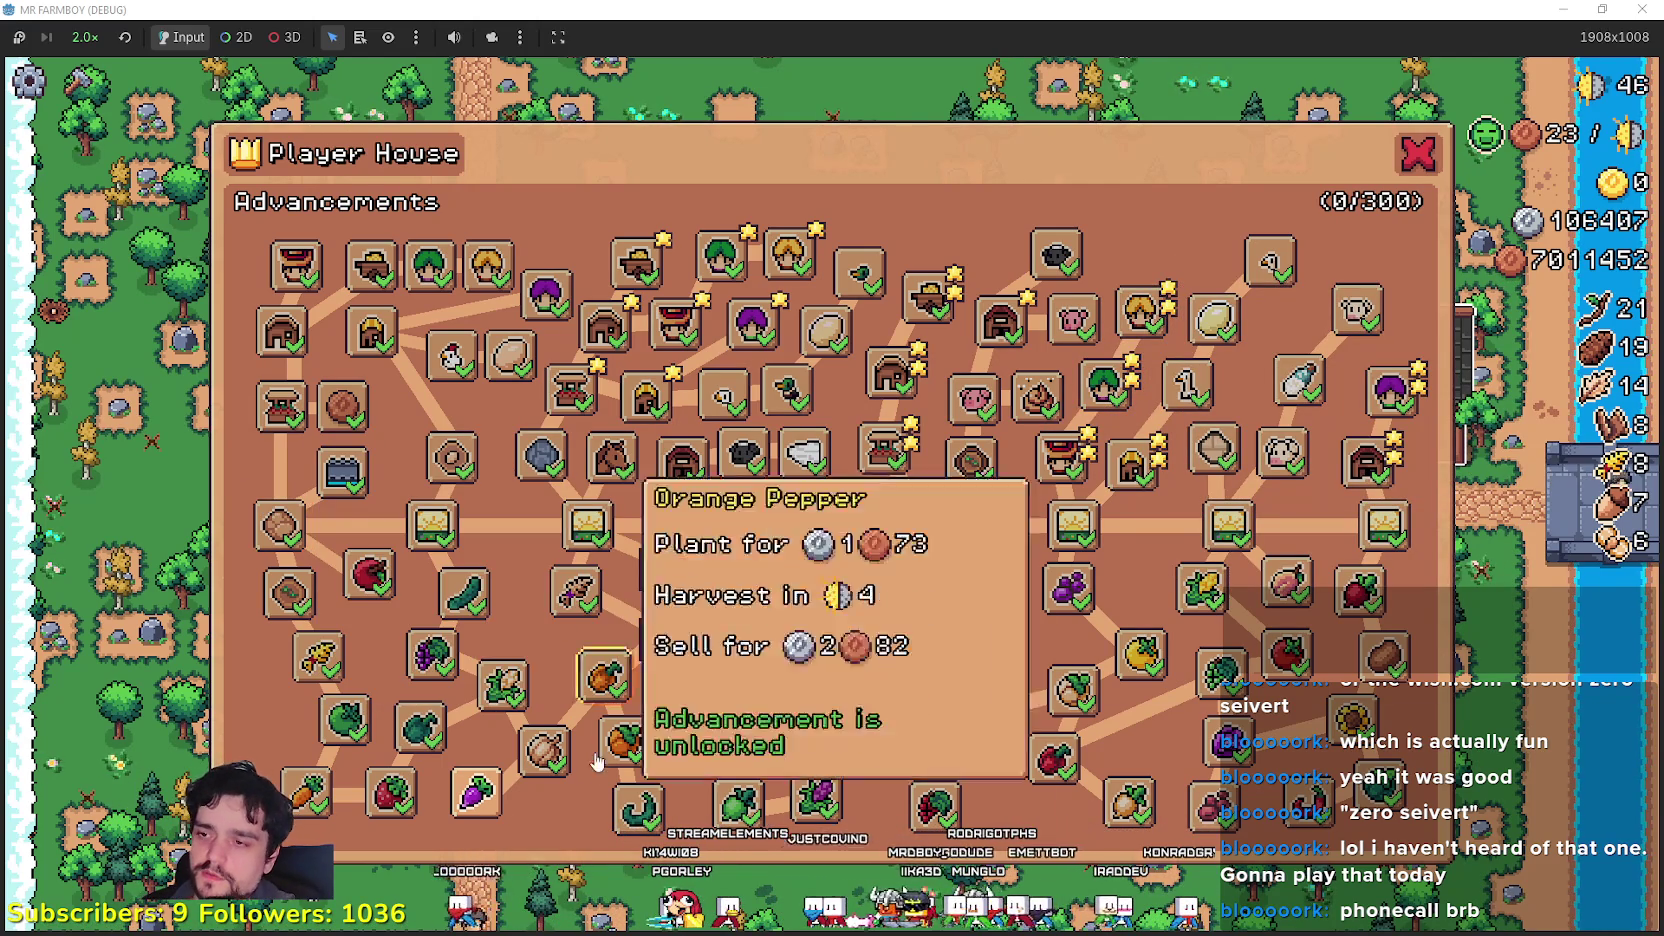
{"action": "left_click", "coordinate": [476, 791]}
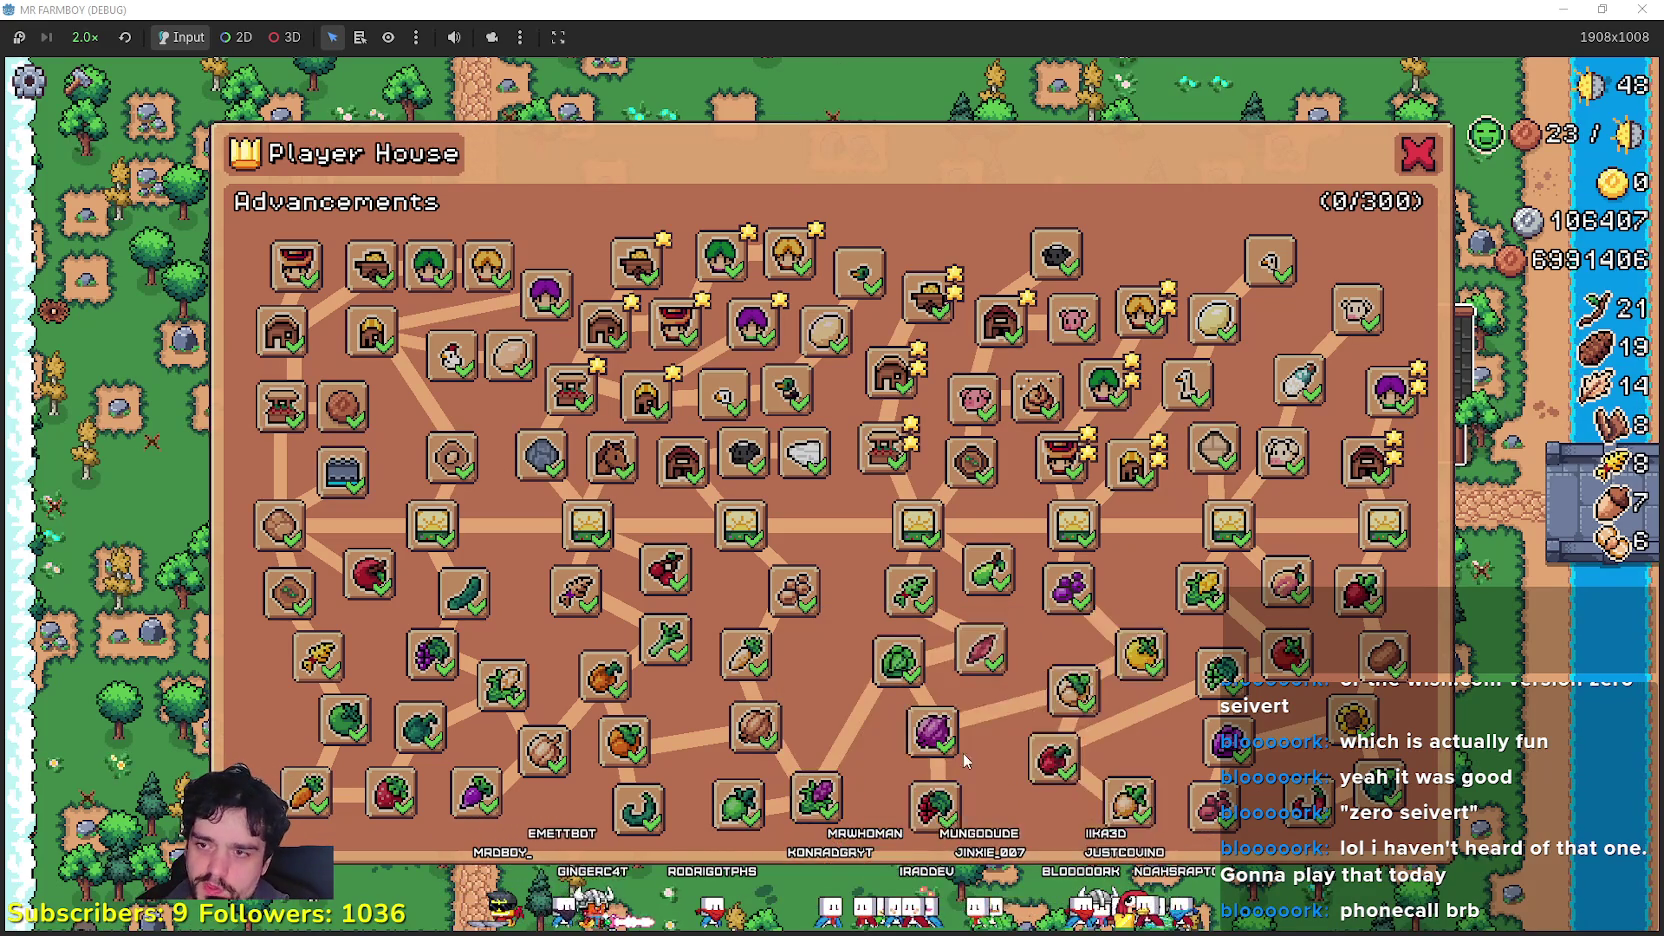
Step: Close the Player House advancements window to return to the village map
{"action": "mouse_move", "coordinate": [932, 730]}
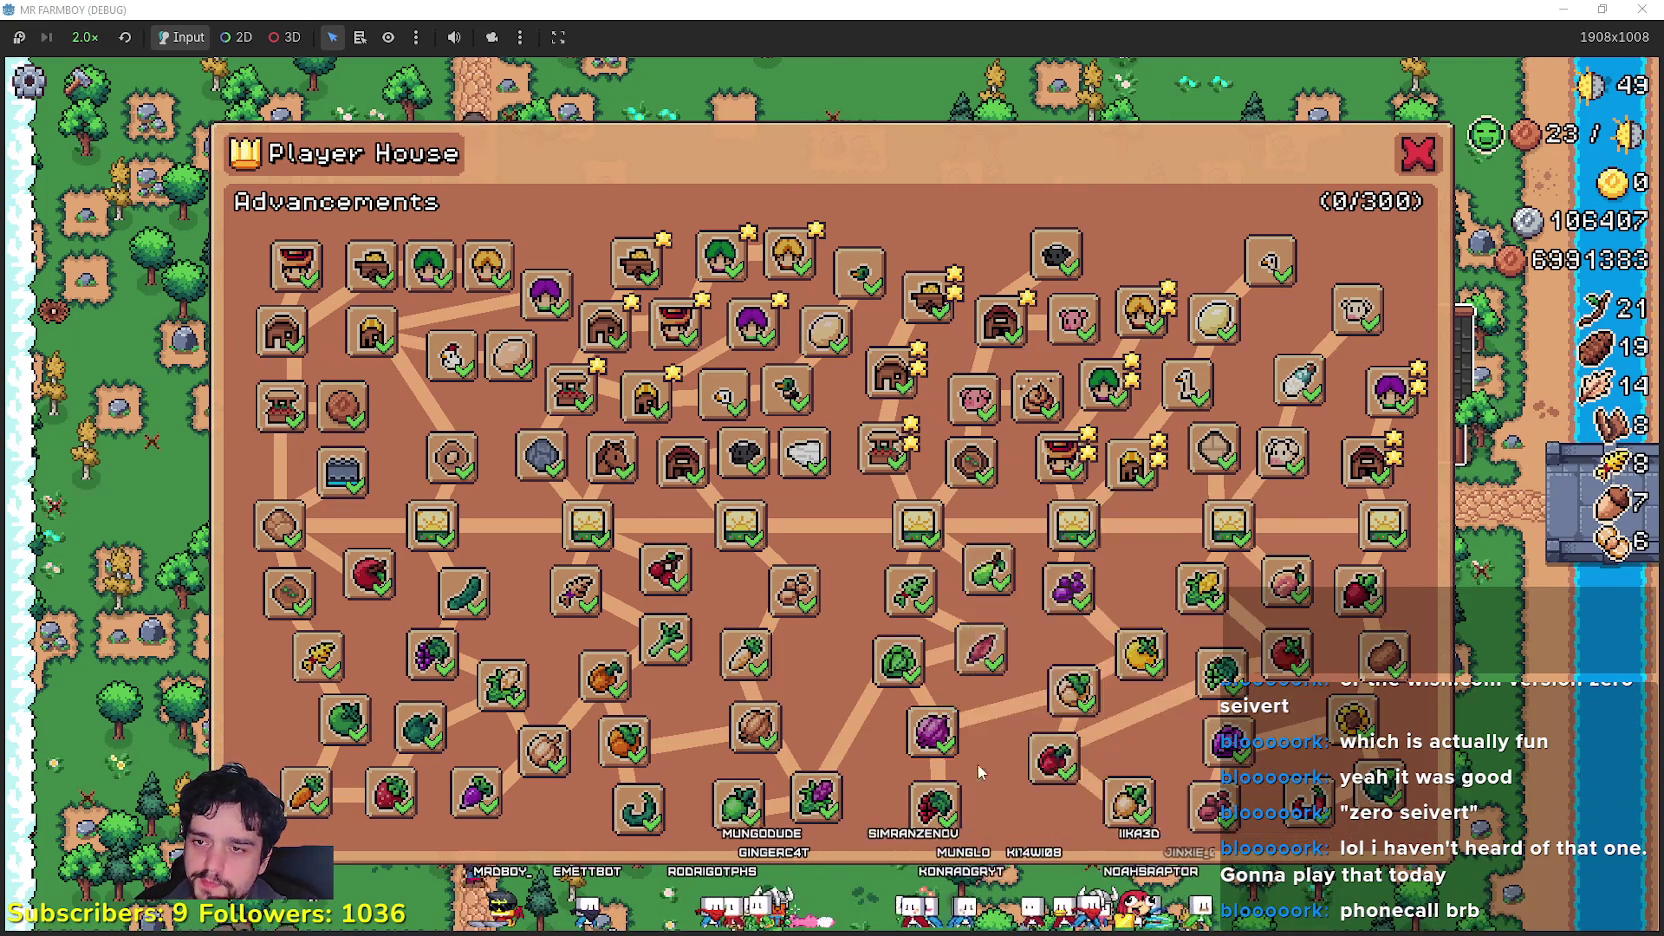
{"action": "mouse_move", "coordinate": [813, 570]}
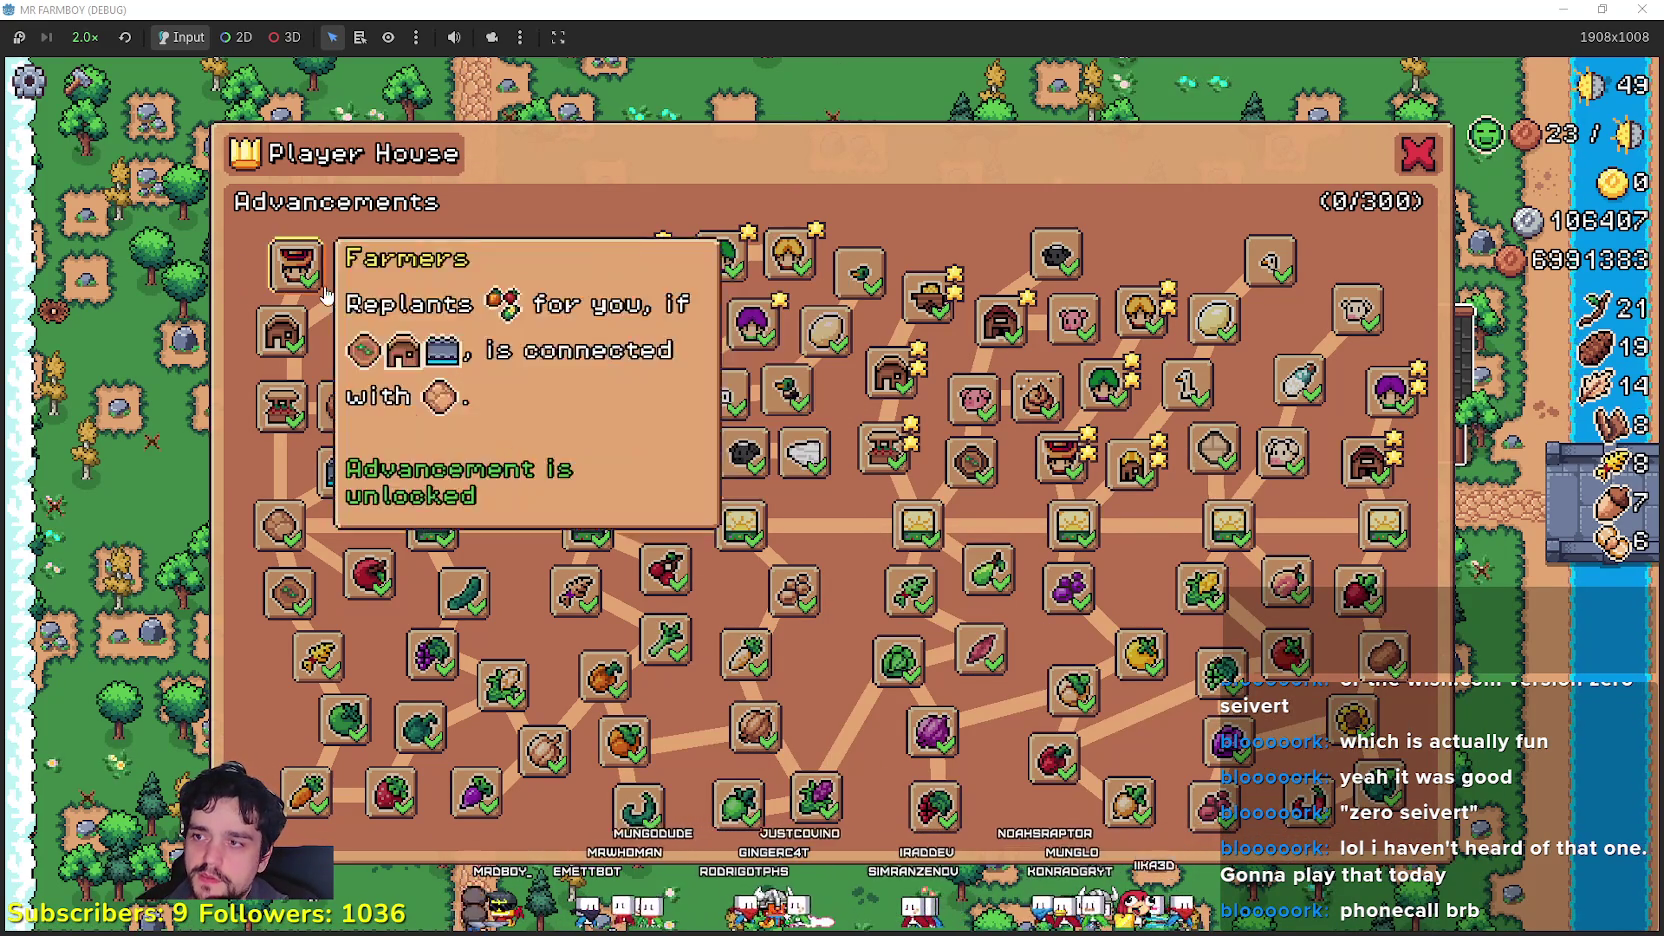
{"action": "mouse_move", "coordinate": [715, 272]}
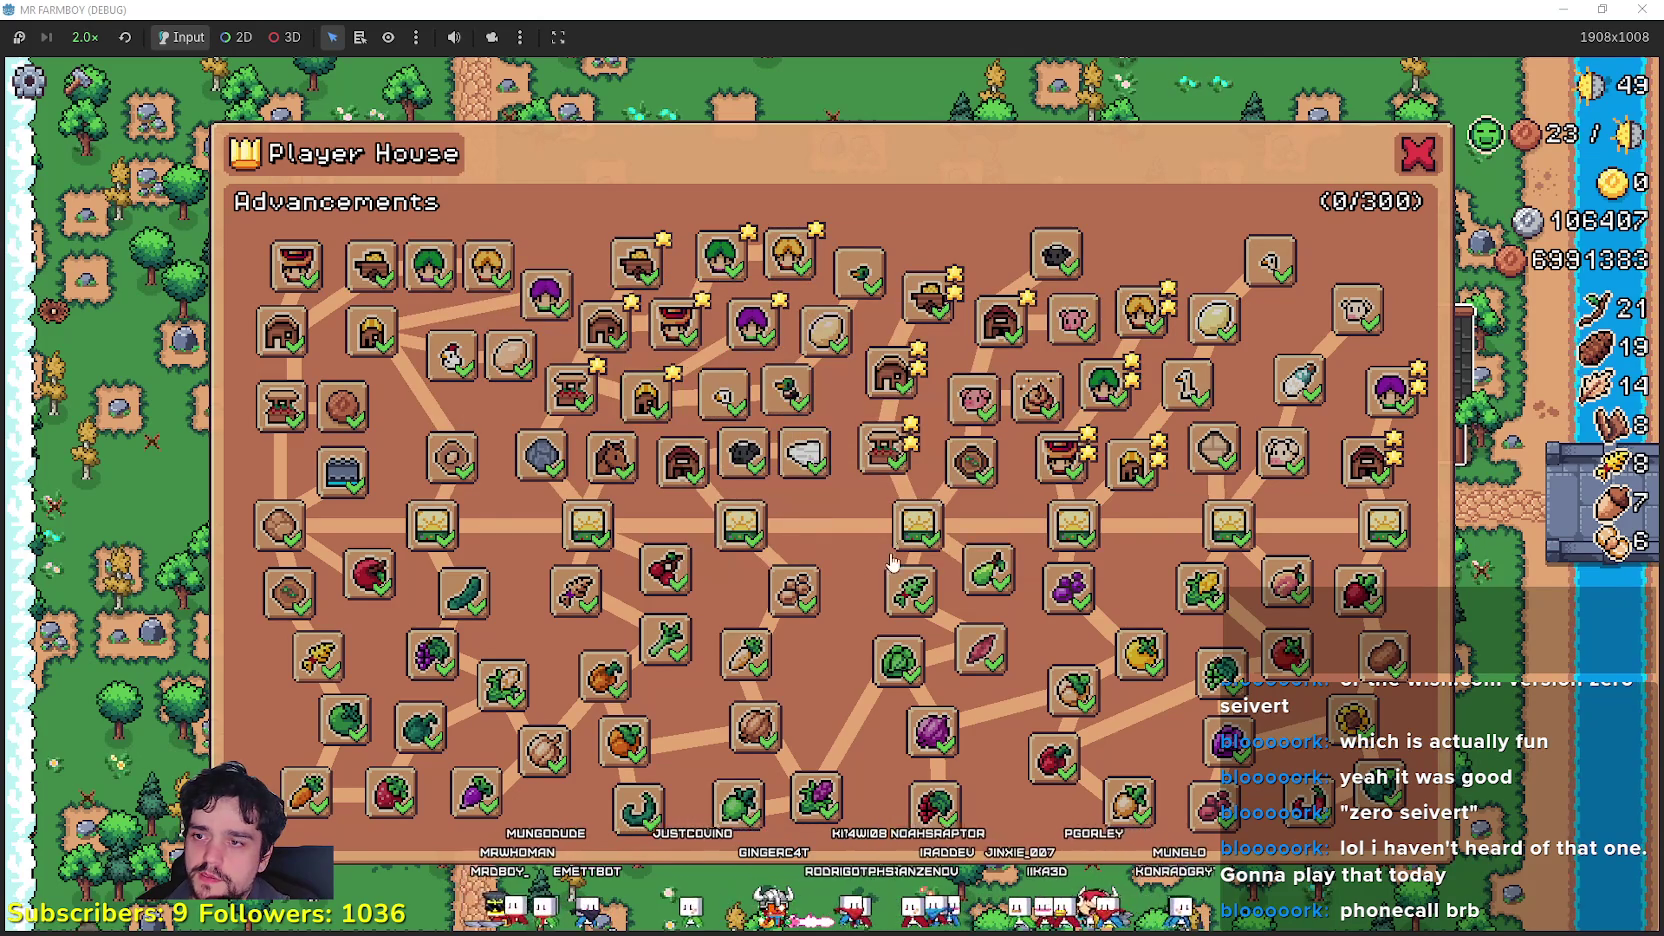
{"action": "mouse_move", "coordinate": [485, 783]}
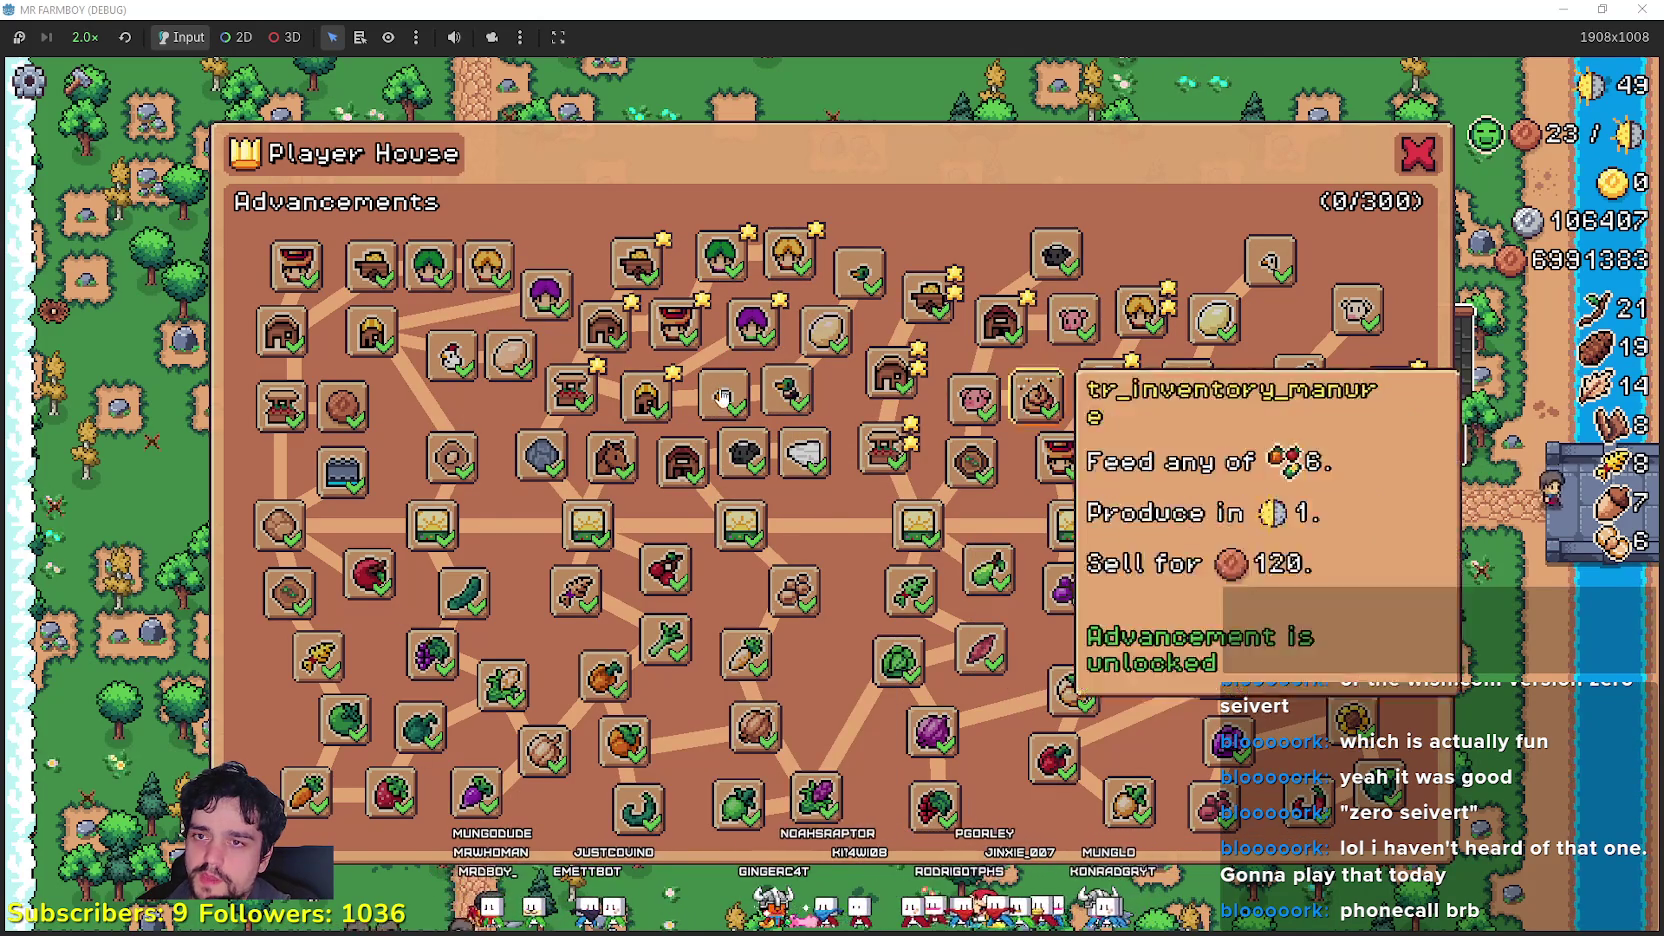
{"action": "mouse_move", "coordinate": [720, 467]}
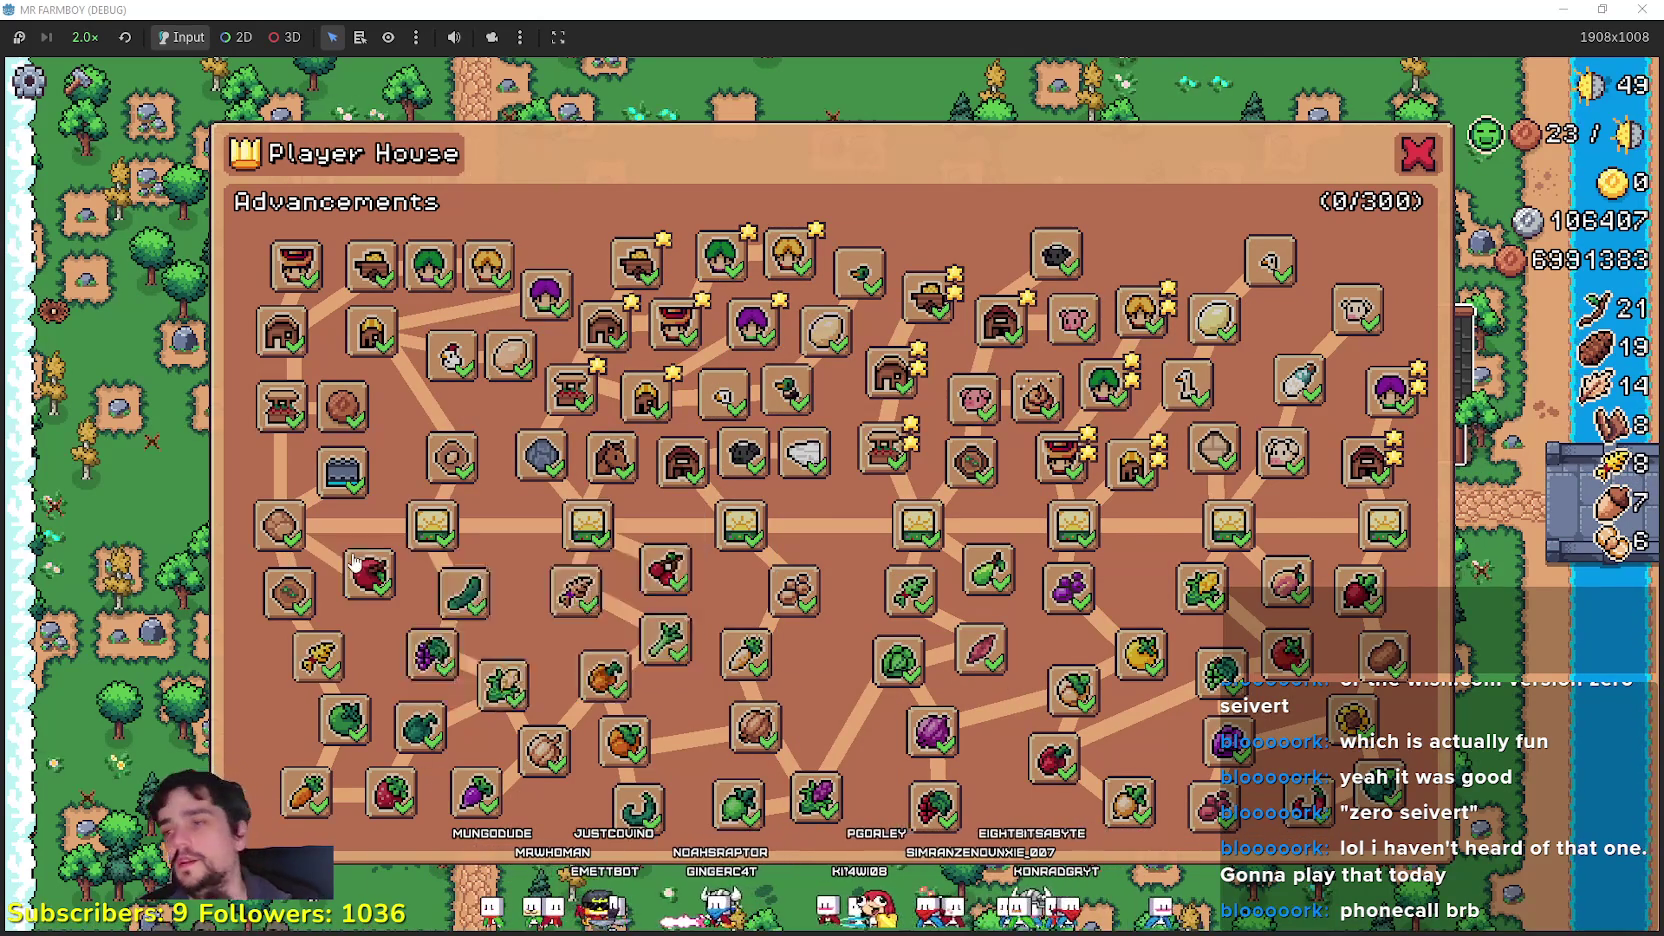
{"action": "mouse_move", "coordinate": [519, 360]}
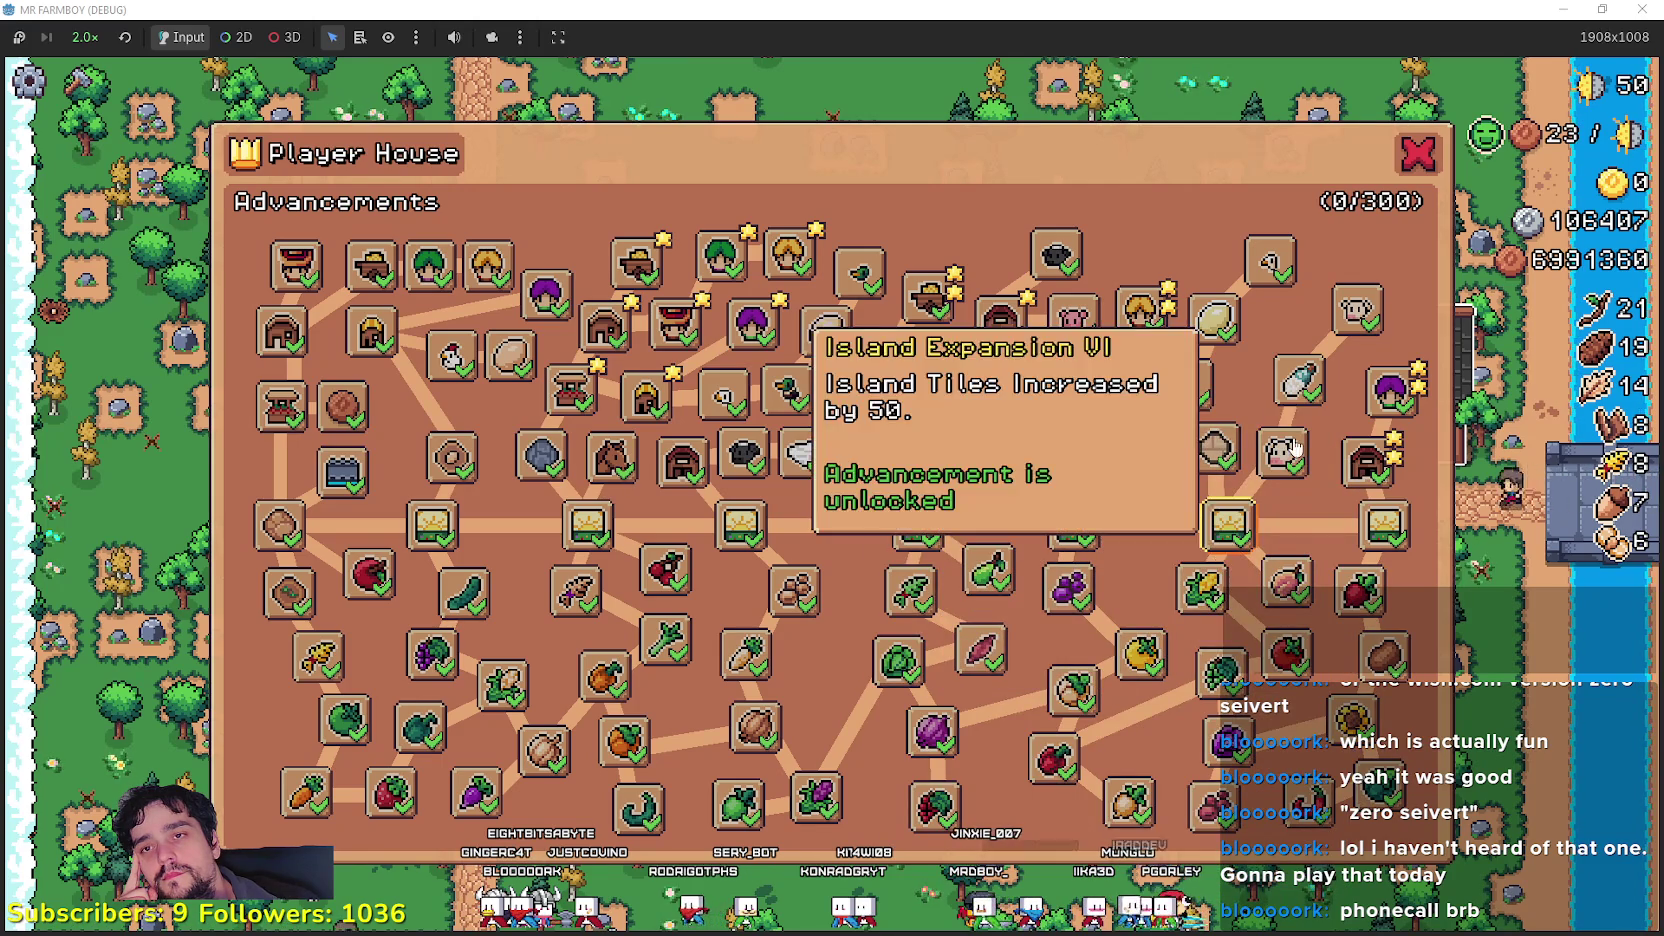
{"action": "left_click", "coordinate": [1409, 173]}
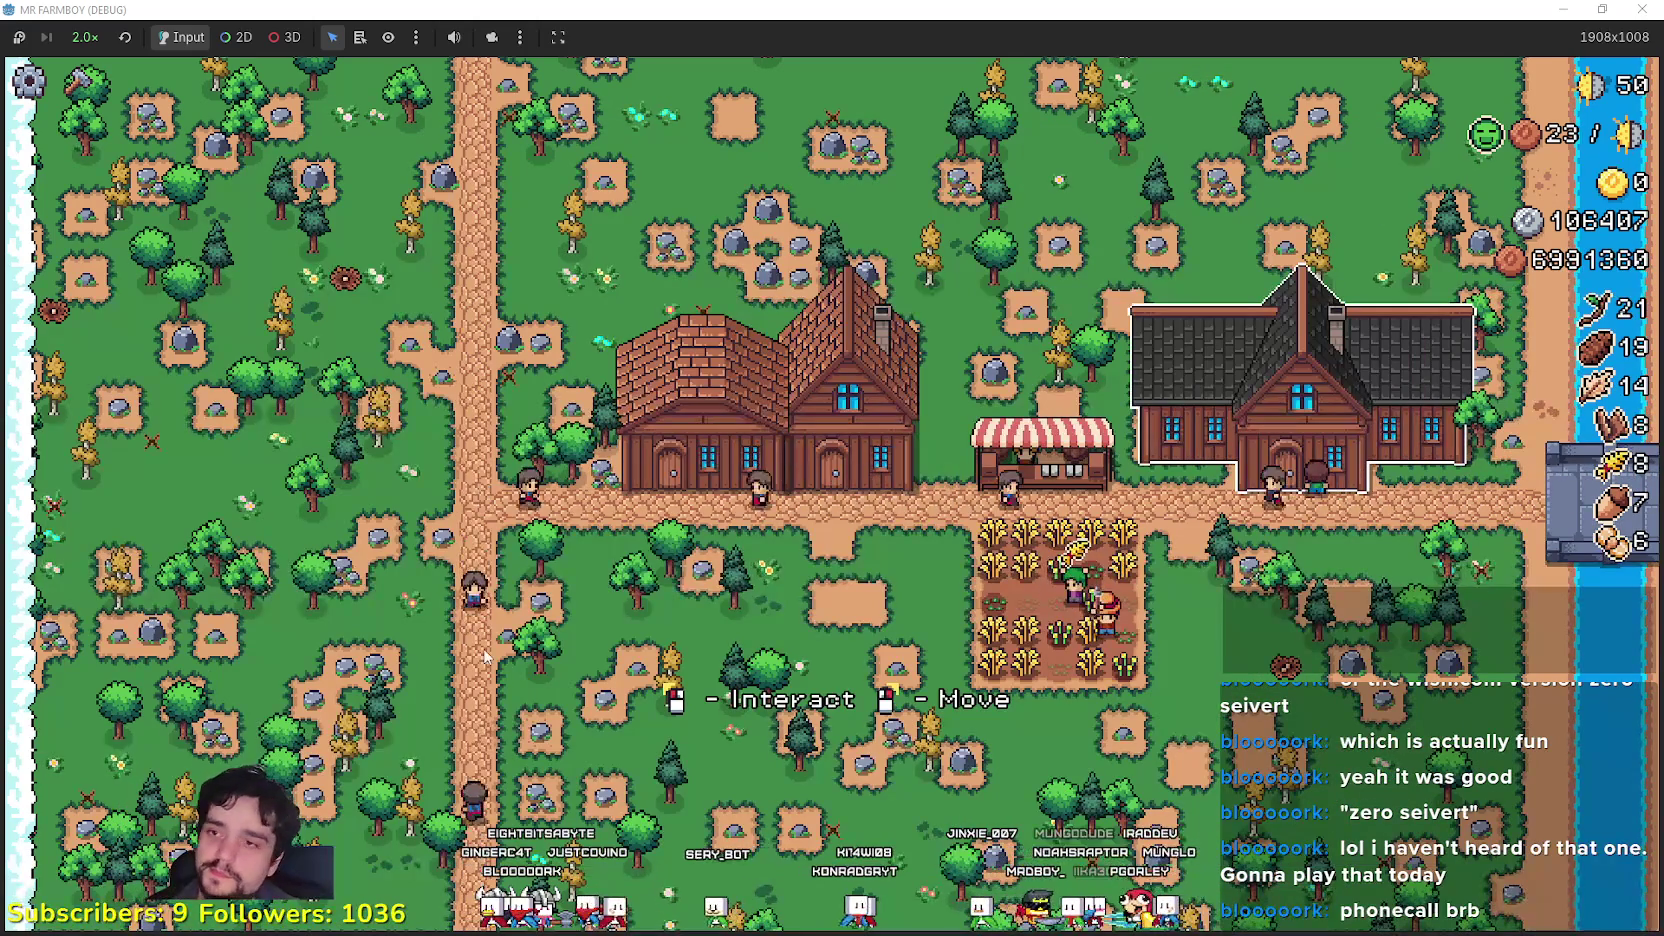
Step: Open Crafting with C on the Decorations tab and browse the decoration list
{"action": "key", "text": "c"}
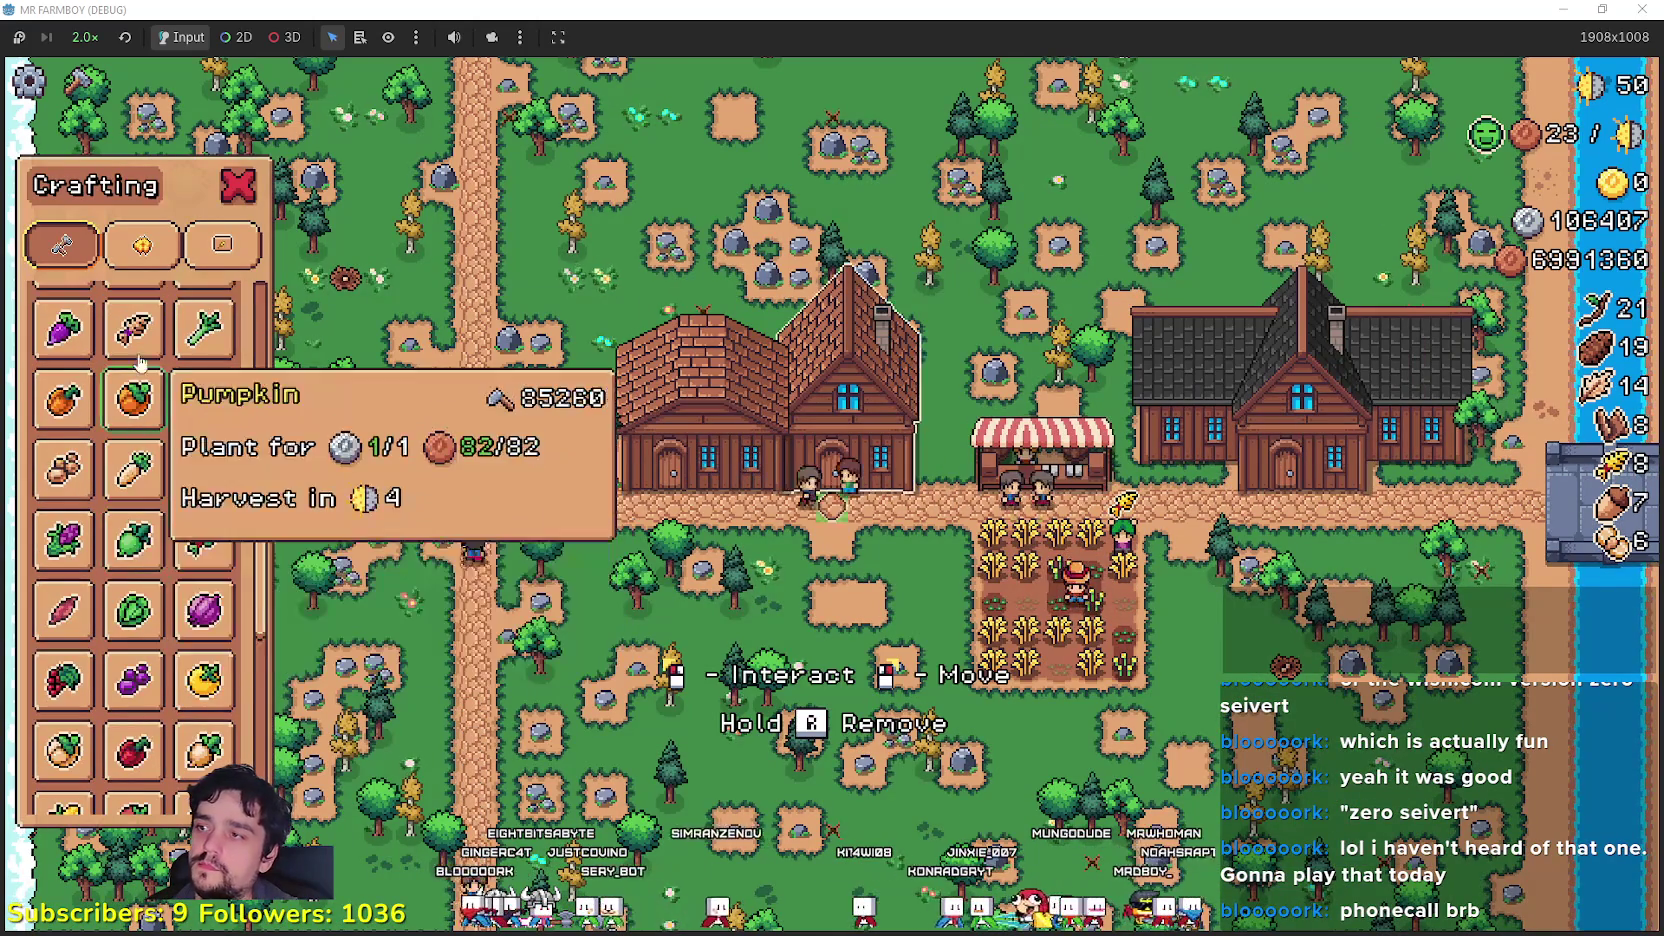
{"action": "left_click", "coordinate": [145, 247]}
{"action": "scroll", "coordinate": [190, 580], "scroll_direction": "down", "scroll_amount": 3}
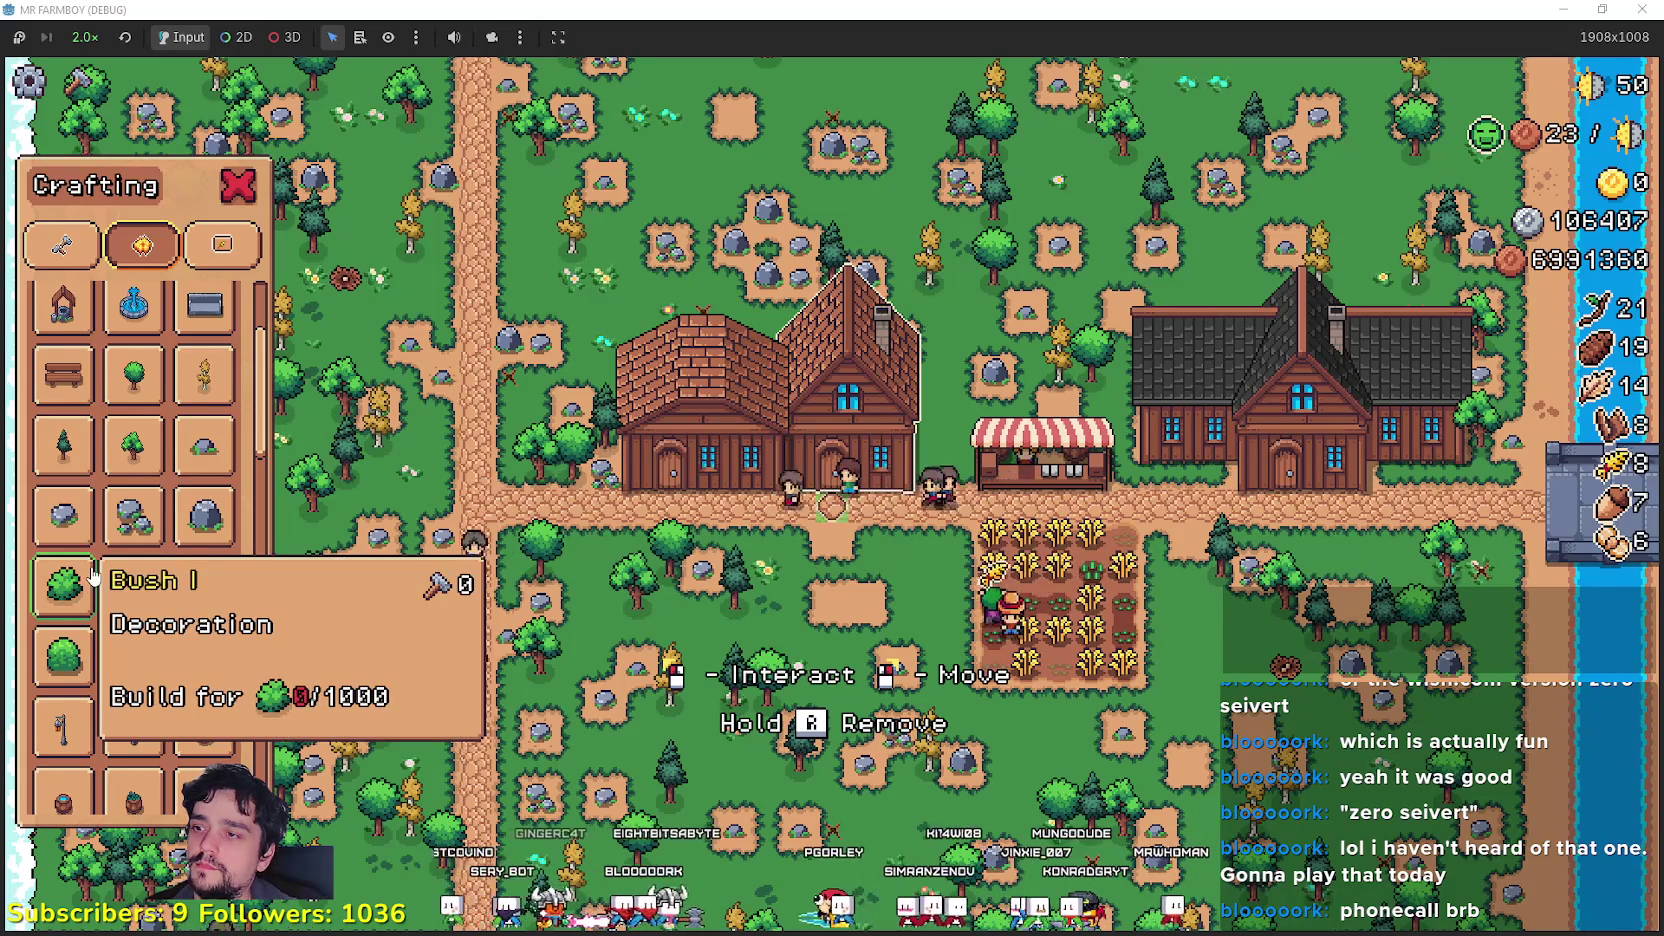
{"action": "scroll", "coordinate": [205, 590], "scroll_direction": "up", "scroll_amount": 2}
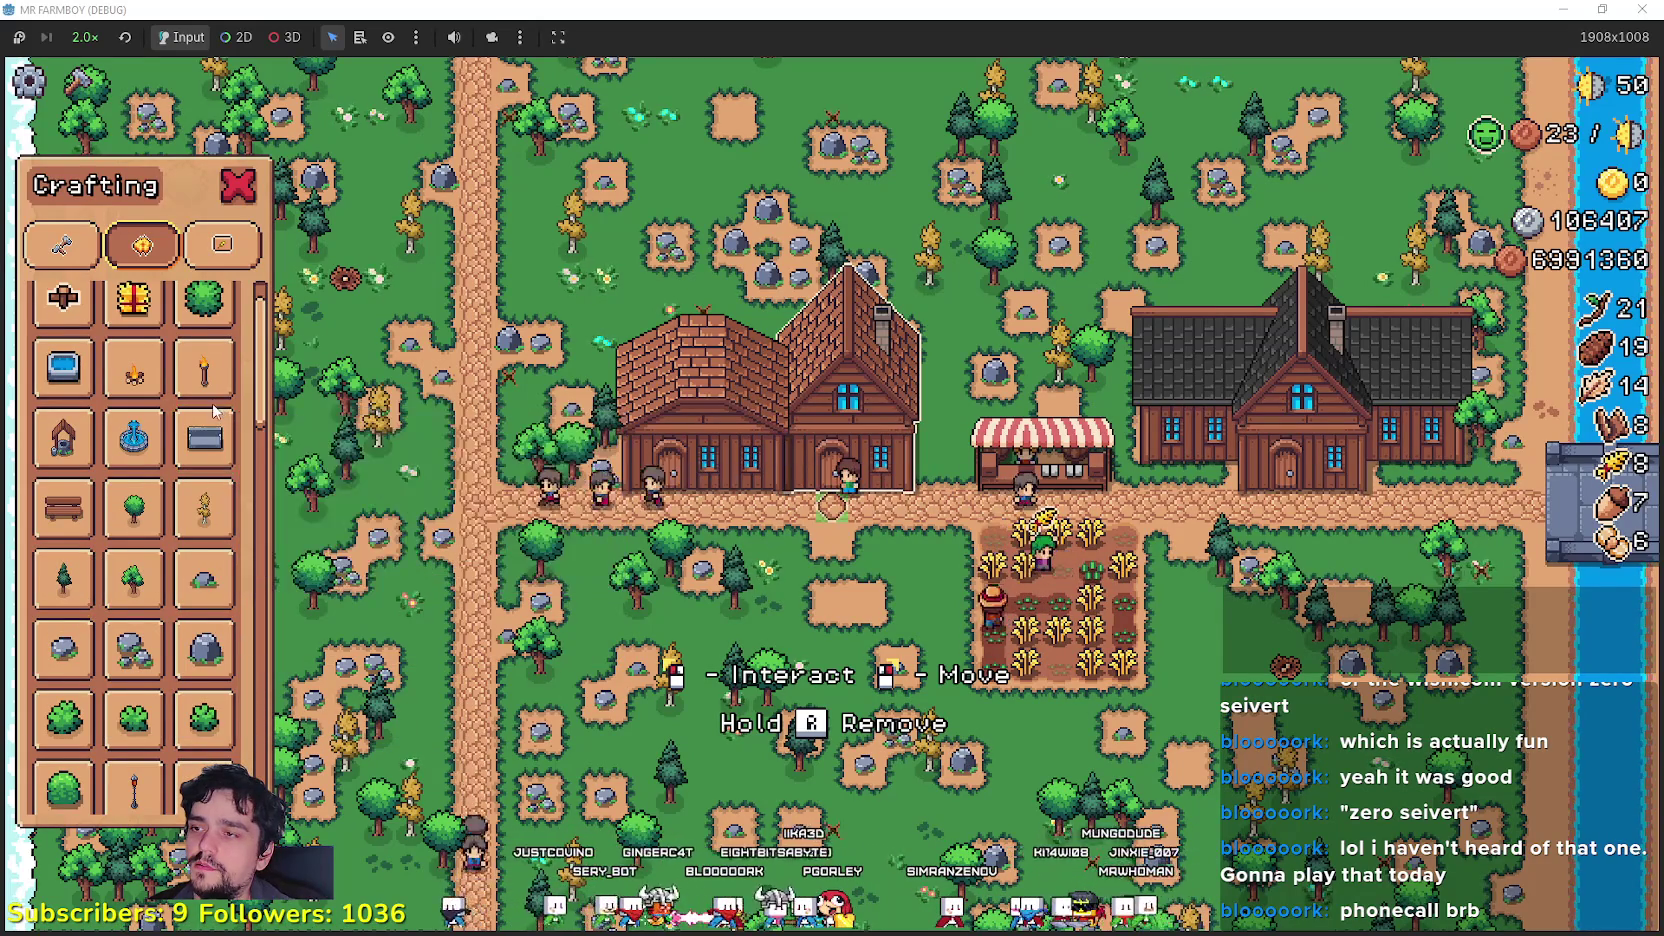
{"action": "scroll", "coordinate": [203, 400], "scroll_direction": "up", "scroll_amount": 1}
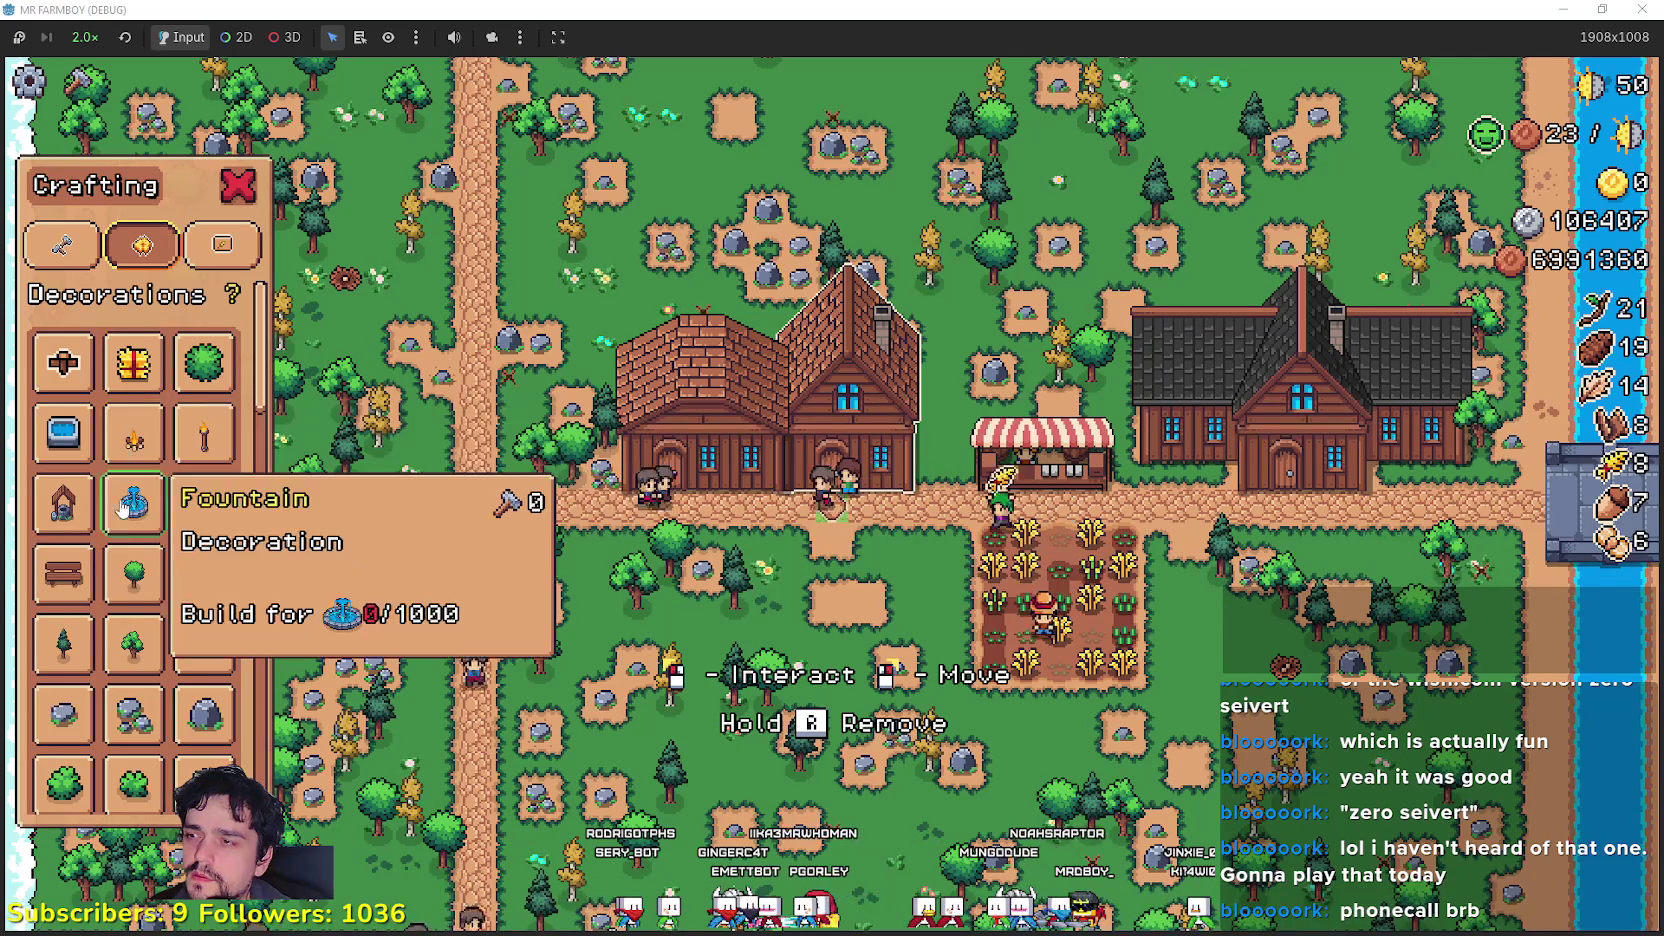
{"action": "scroll", "coordinate": [140, 620], "scroll_direction": "down", "scroll_amount": 5}
{"action": "scroll", "coordinate": [155, 682], "scroll_direction": "down", "scroll_amount": 5}
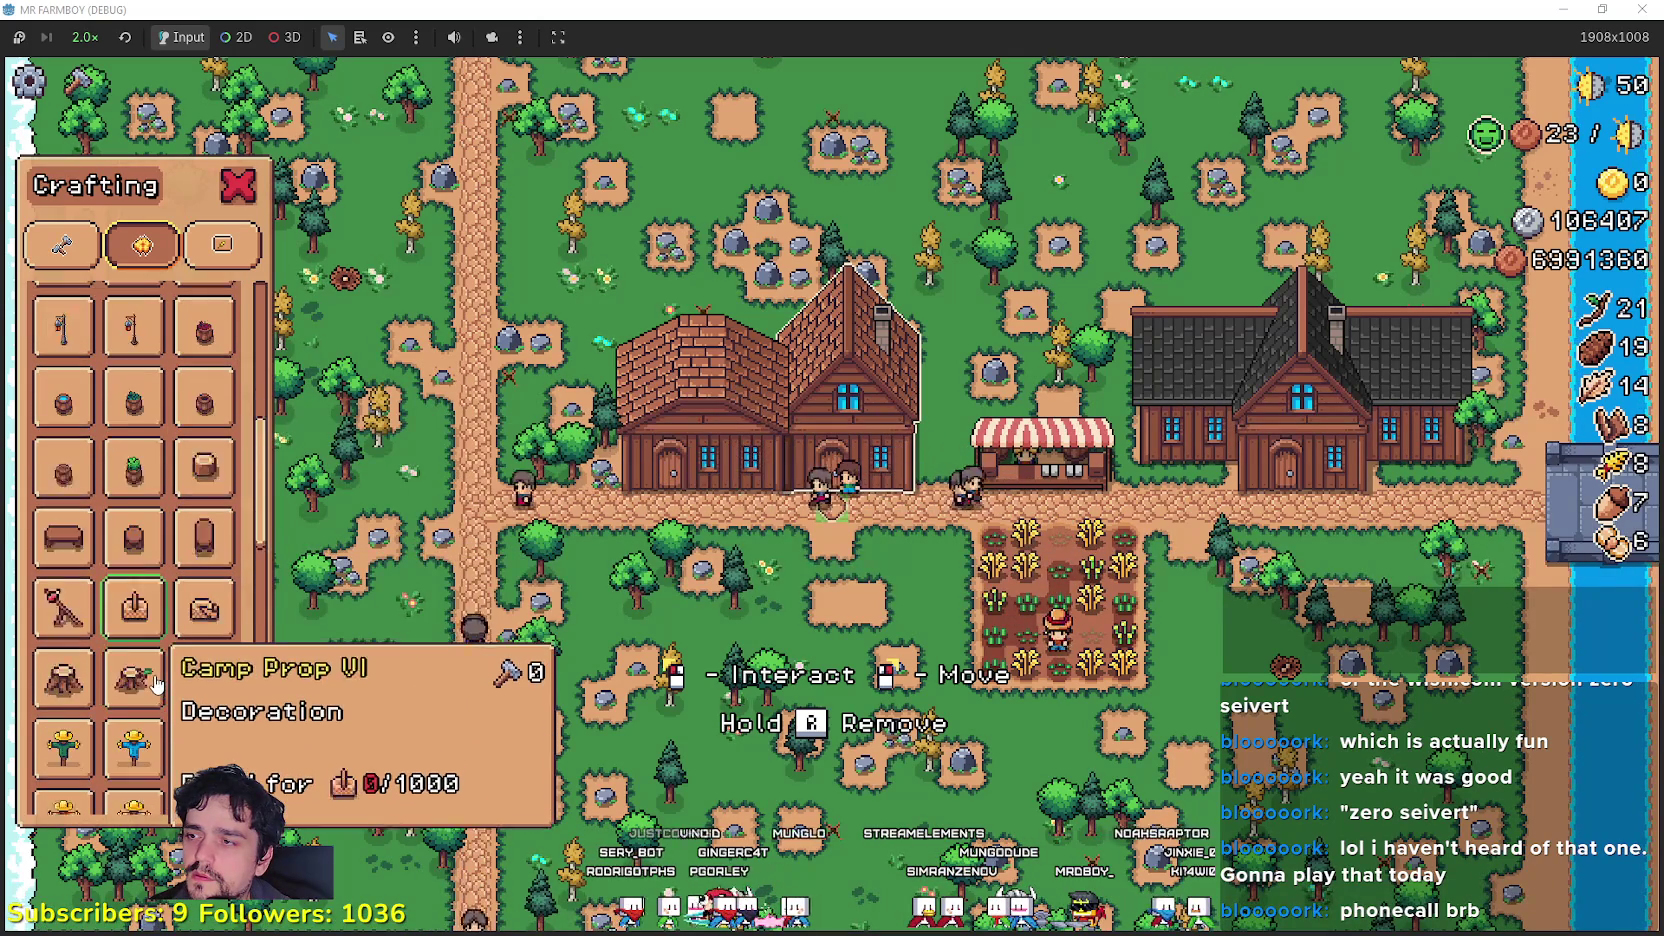
{"action": "scroll", "coordinate": [150, 680], "scroll_direction": "down", "scroll_amount": 4}
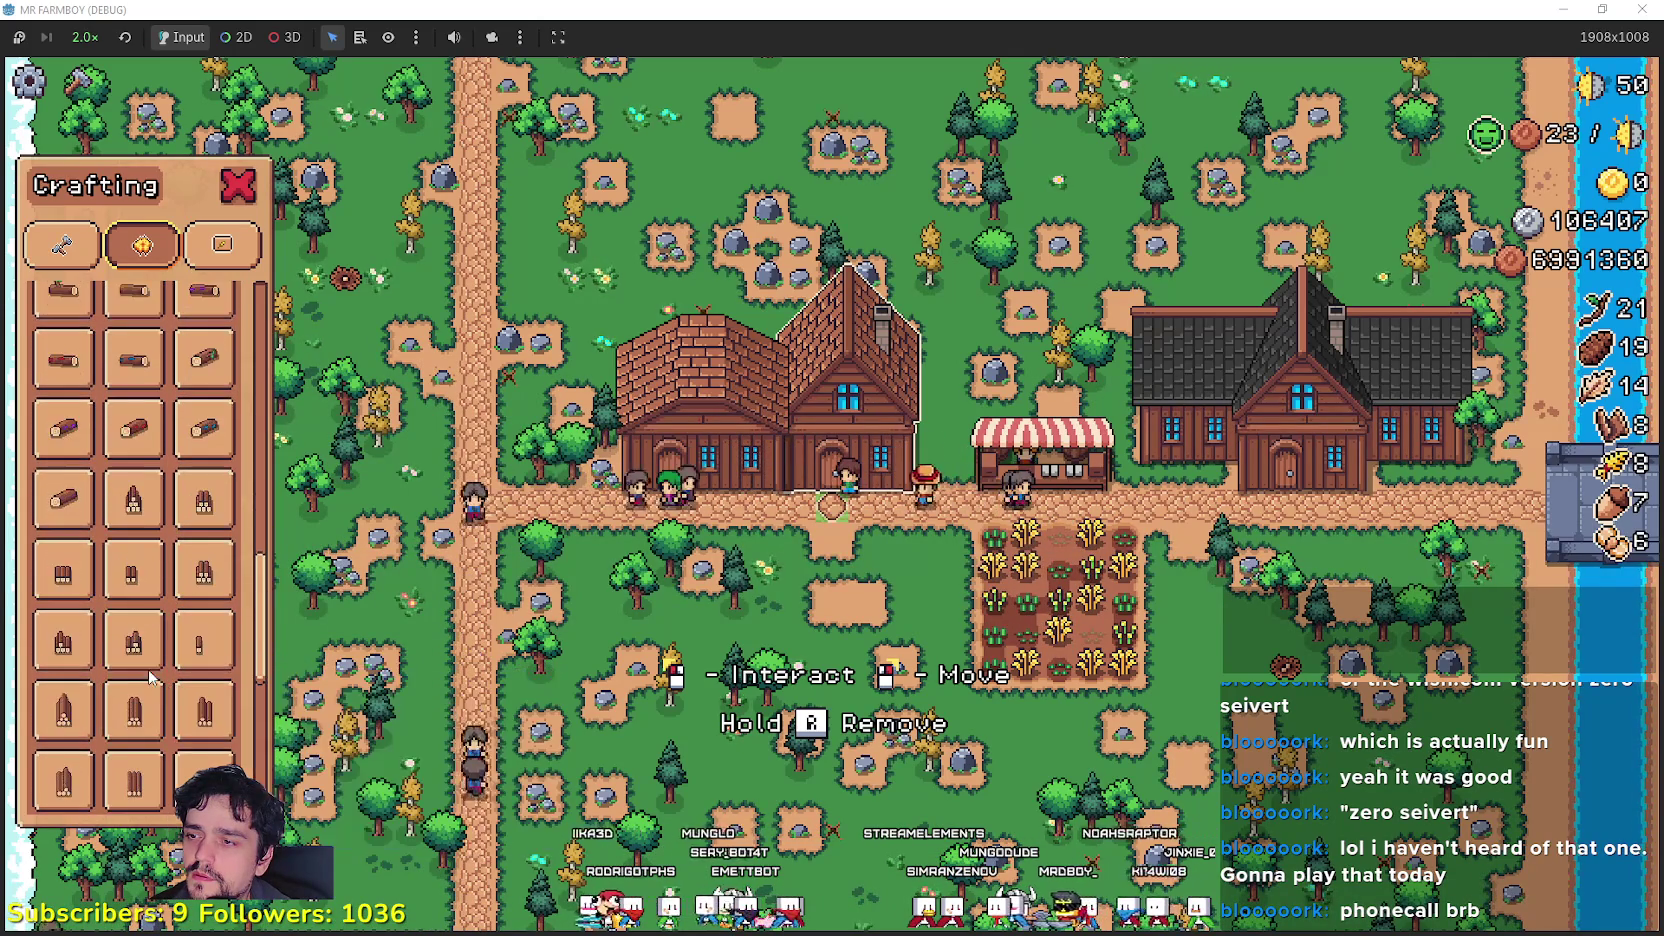
{"action": "scroll", "coordinate": [150, 680], "scroll_direction": "up", "scroll_amount": 10}
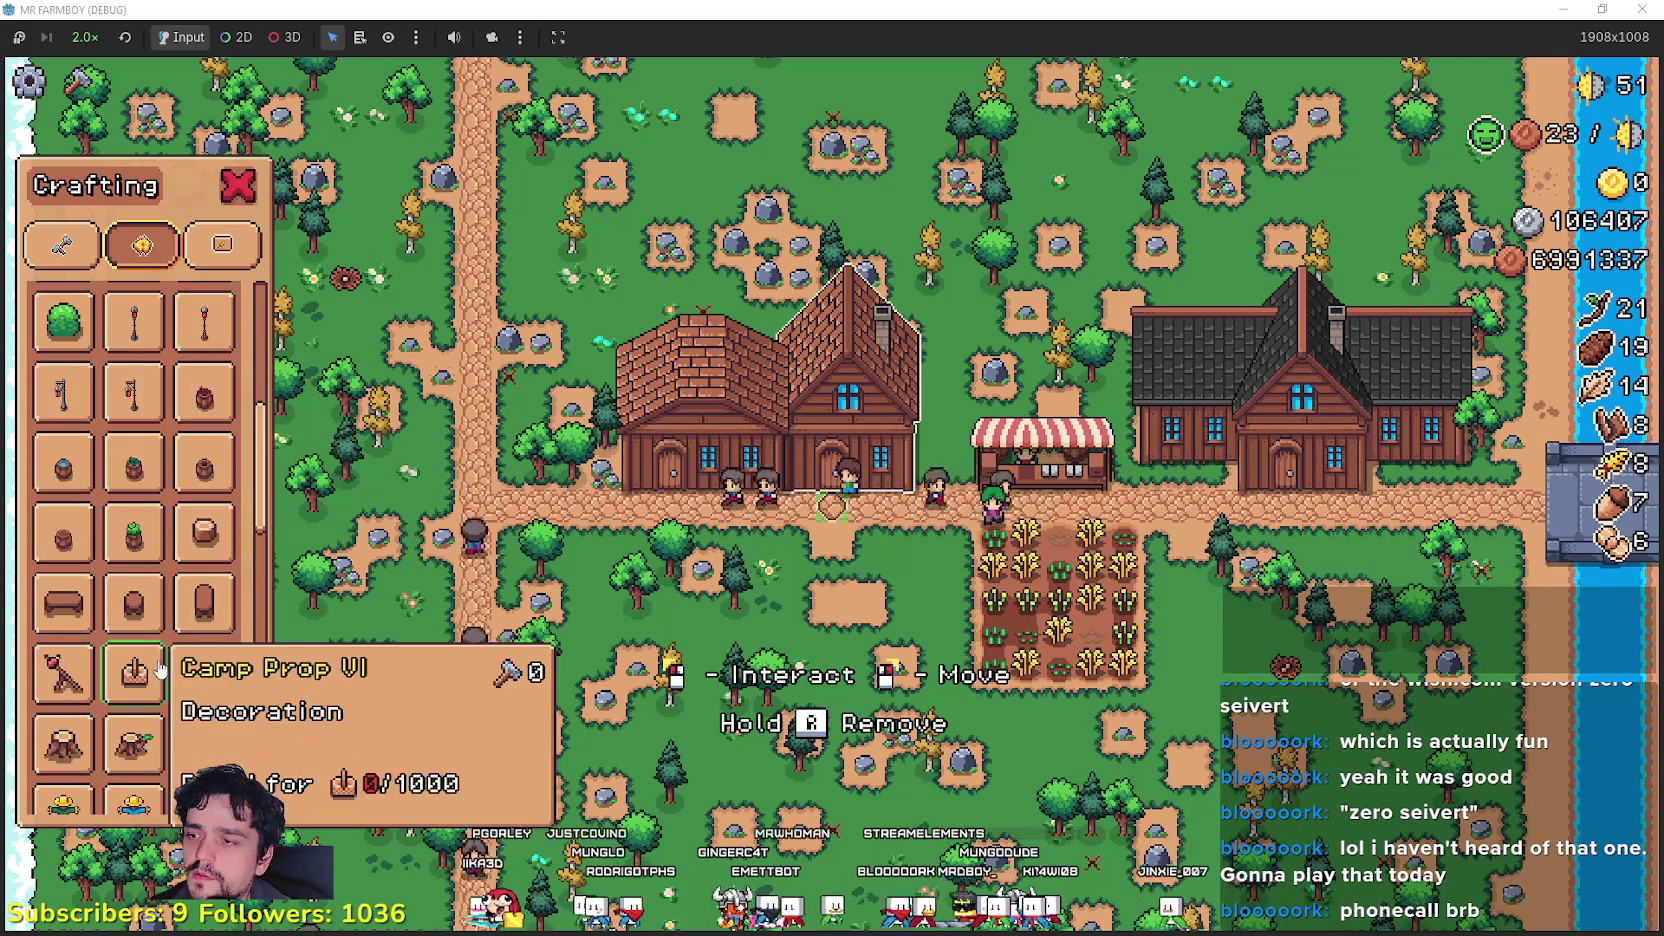
{"action": "scroll", "coordinate": [163, 593], "scroll_direction": "up", "scroll_amount": 5}
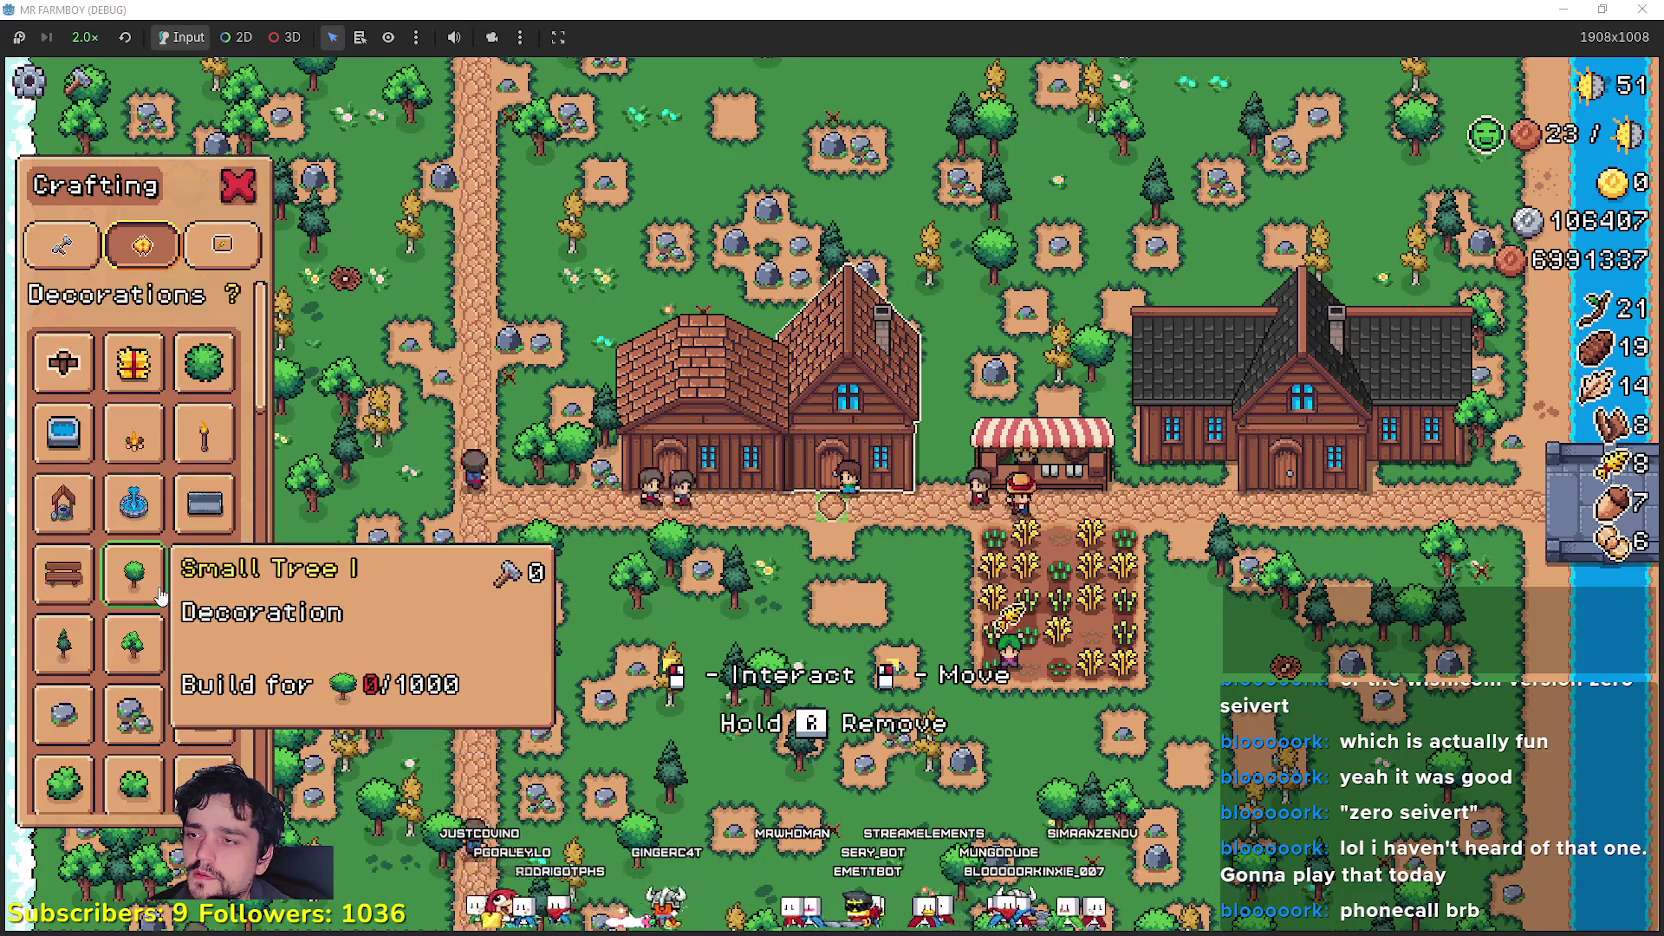
{"action": "left_click", "coordinate": [222, 244]}
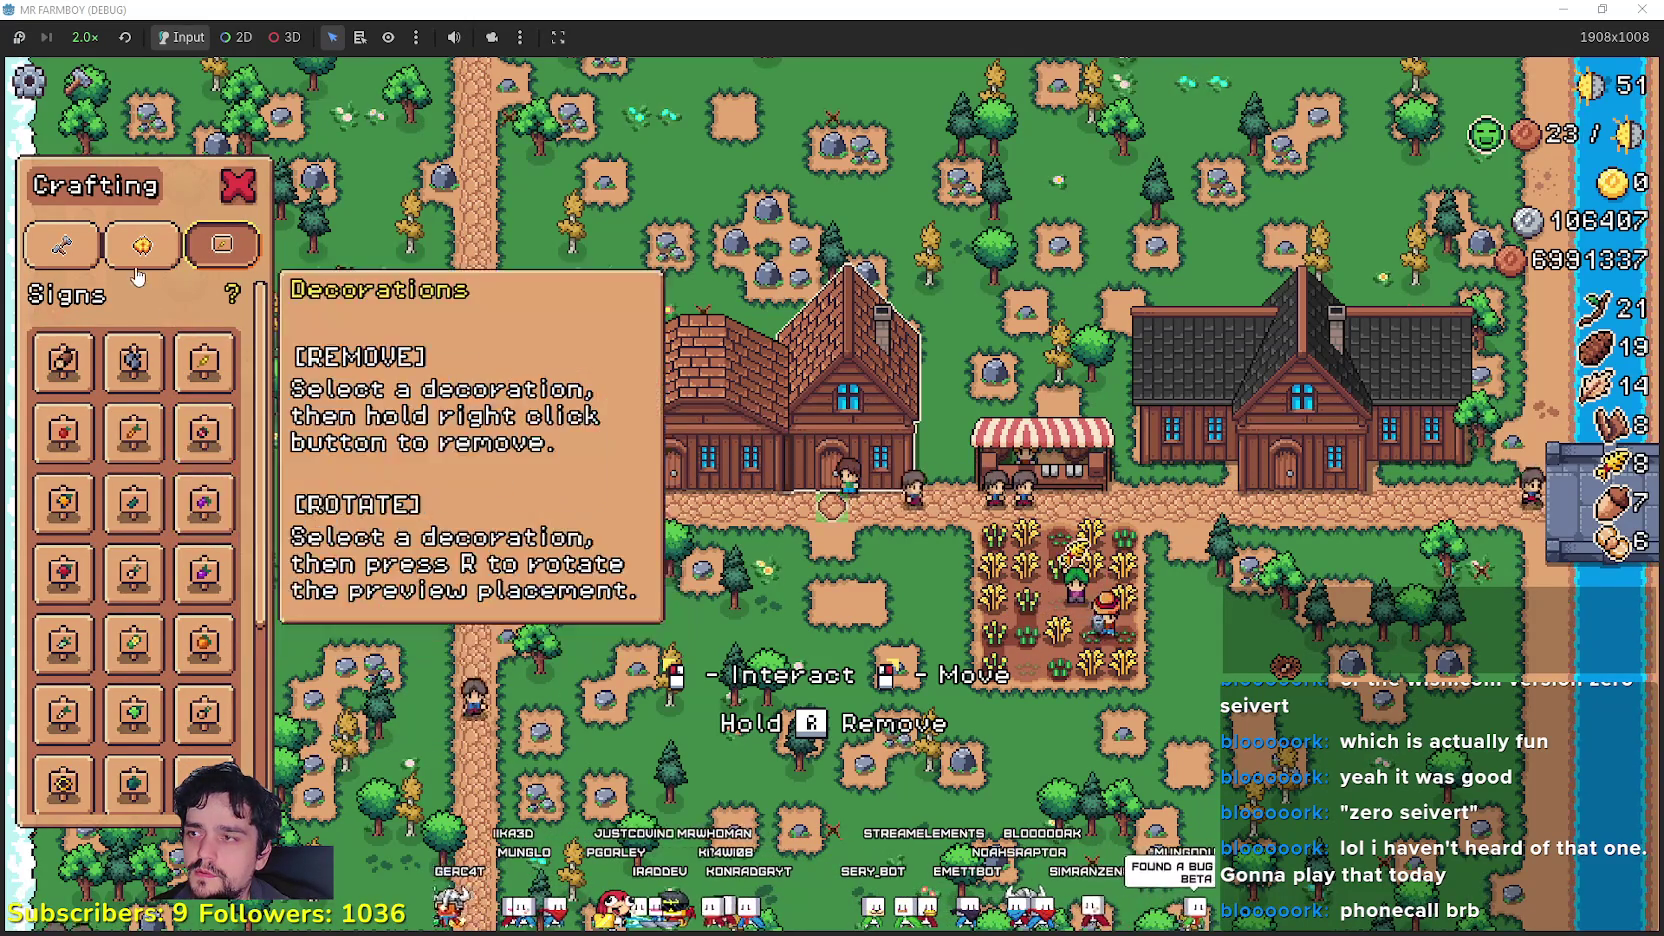
{"action": "scroll", "coordinate": [204, 708], "scroll_direction": "down", "scroll_amount": 3}
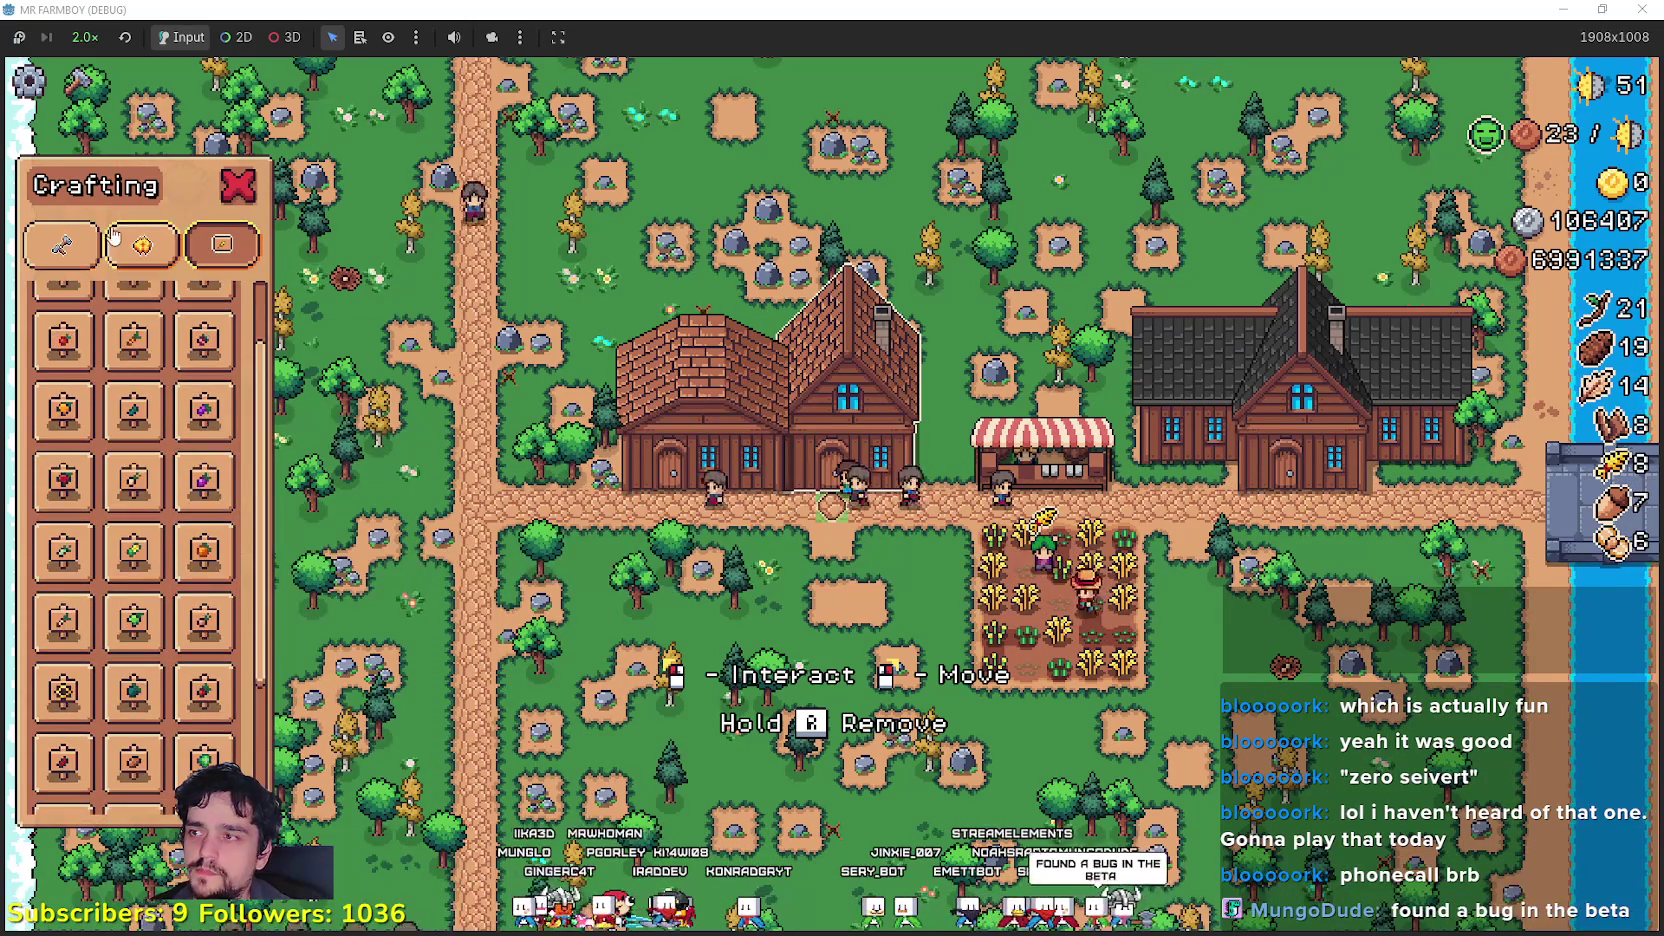
{"action": "left_click", "coordinate": [142, 244]}
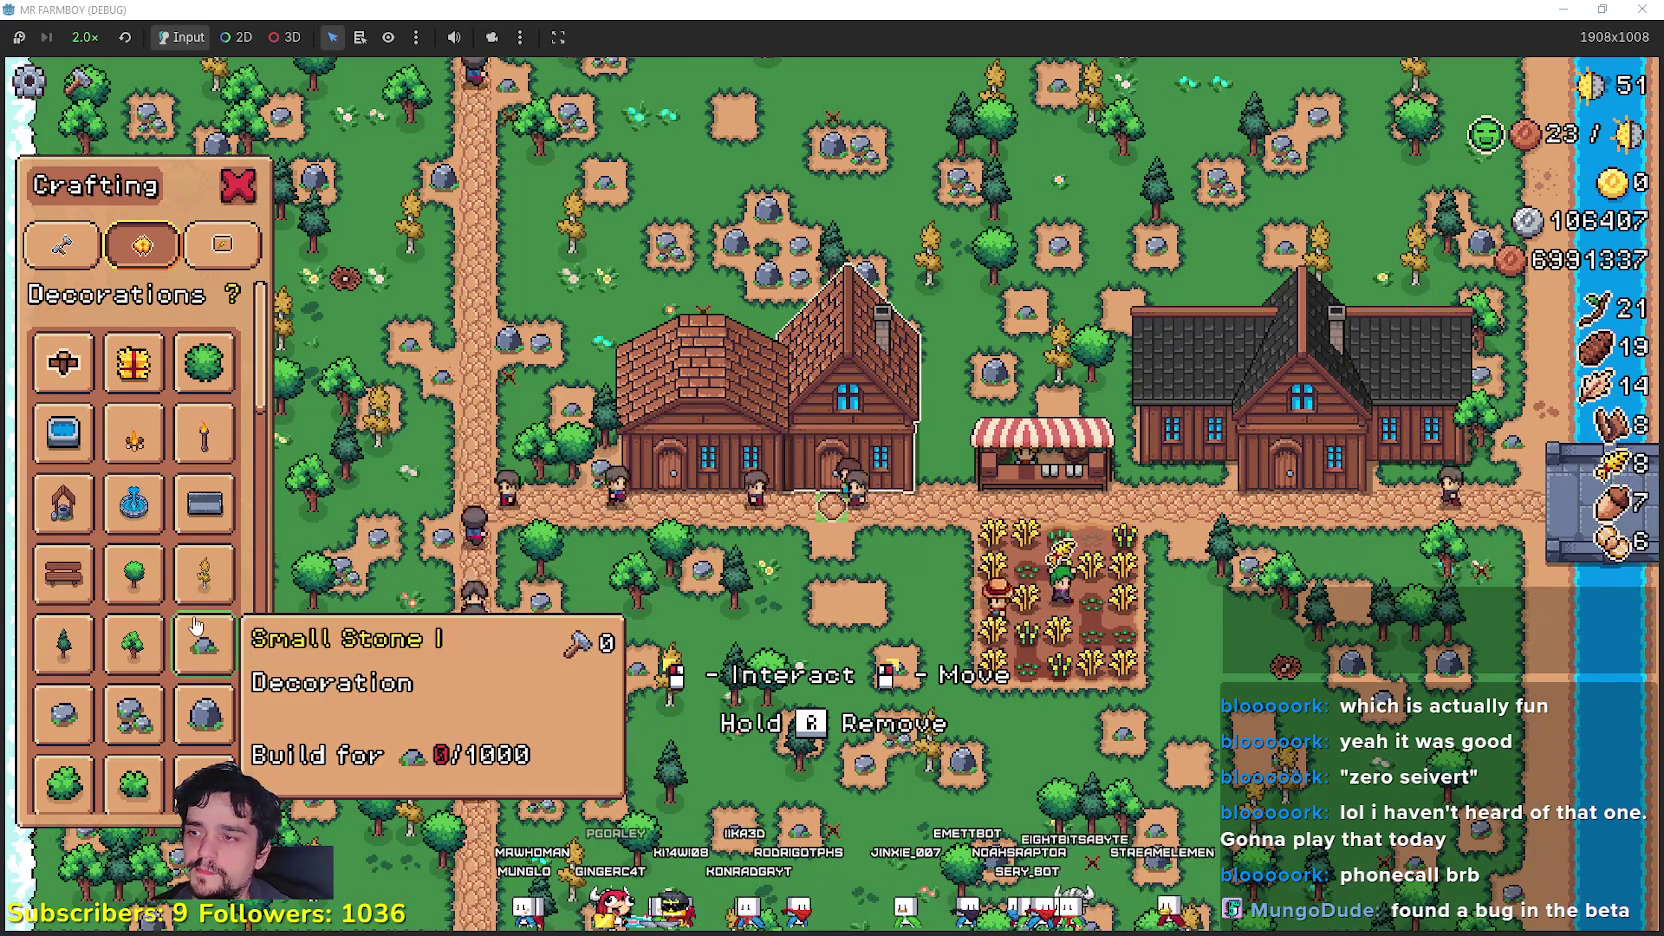
{"action": "scroll", "coordinate": [197, 625], "scroll_direction": "down", "scroll_amount": 5}
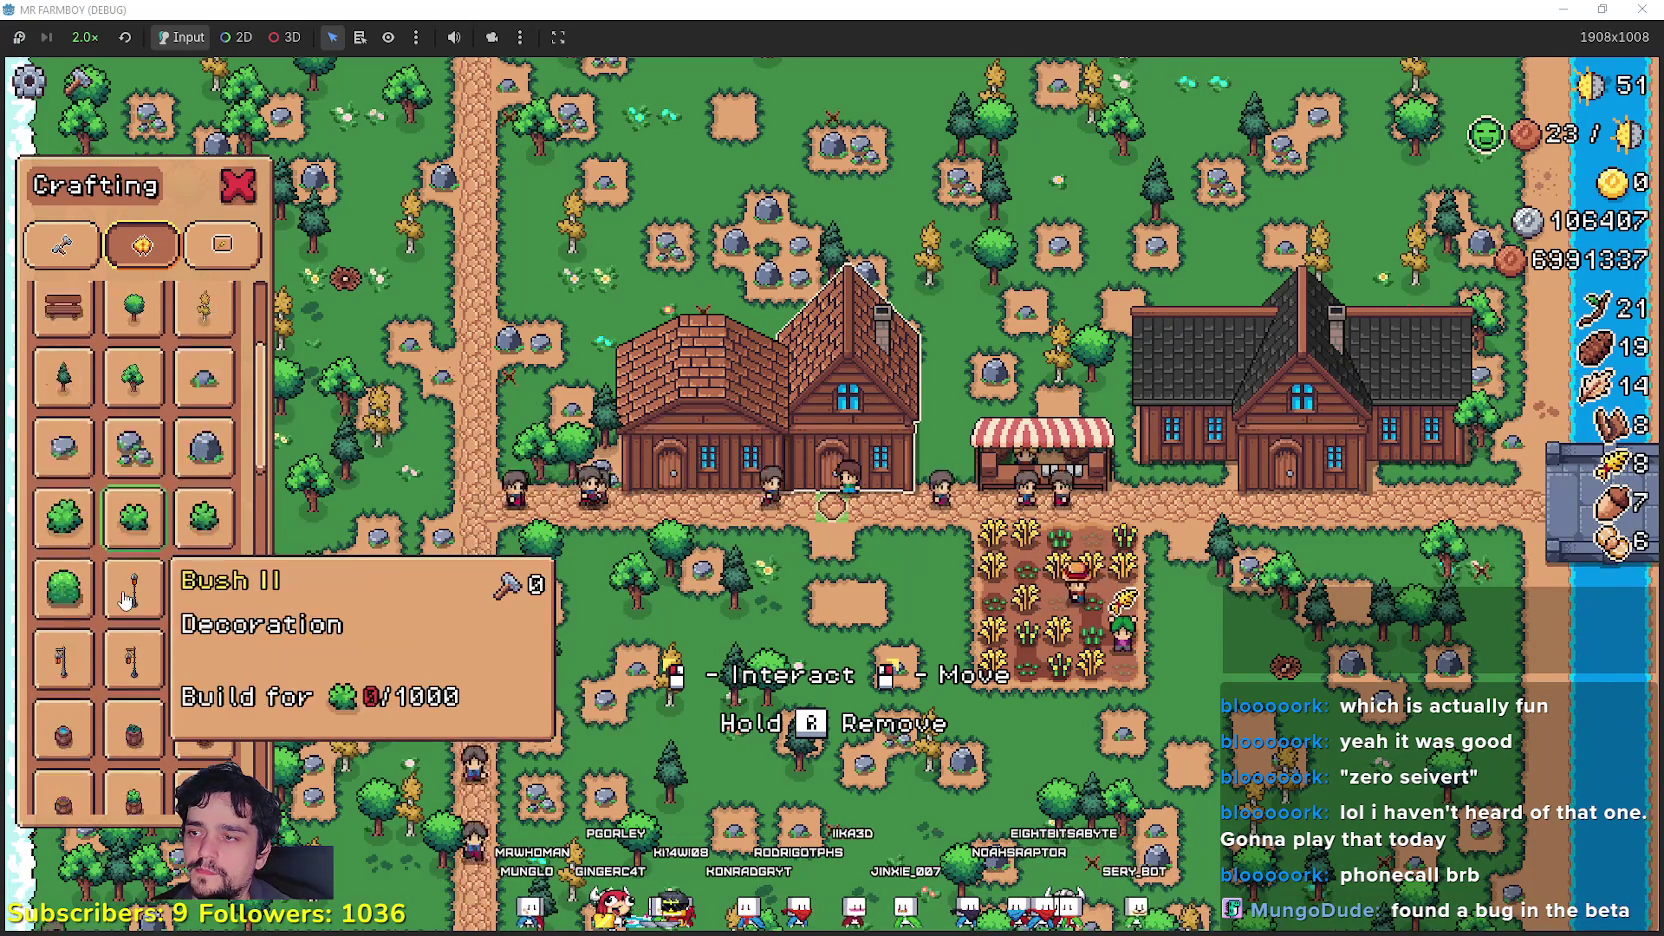
{"action": "scroll", "coordinate": [160, 627], "scroll_direction": "down", "scroll_amount": 6}
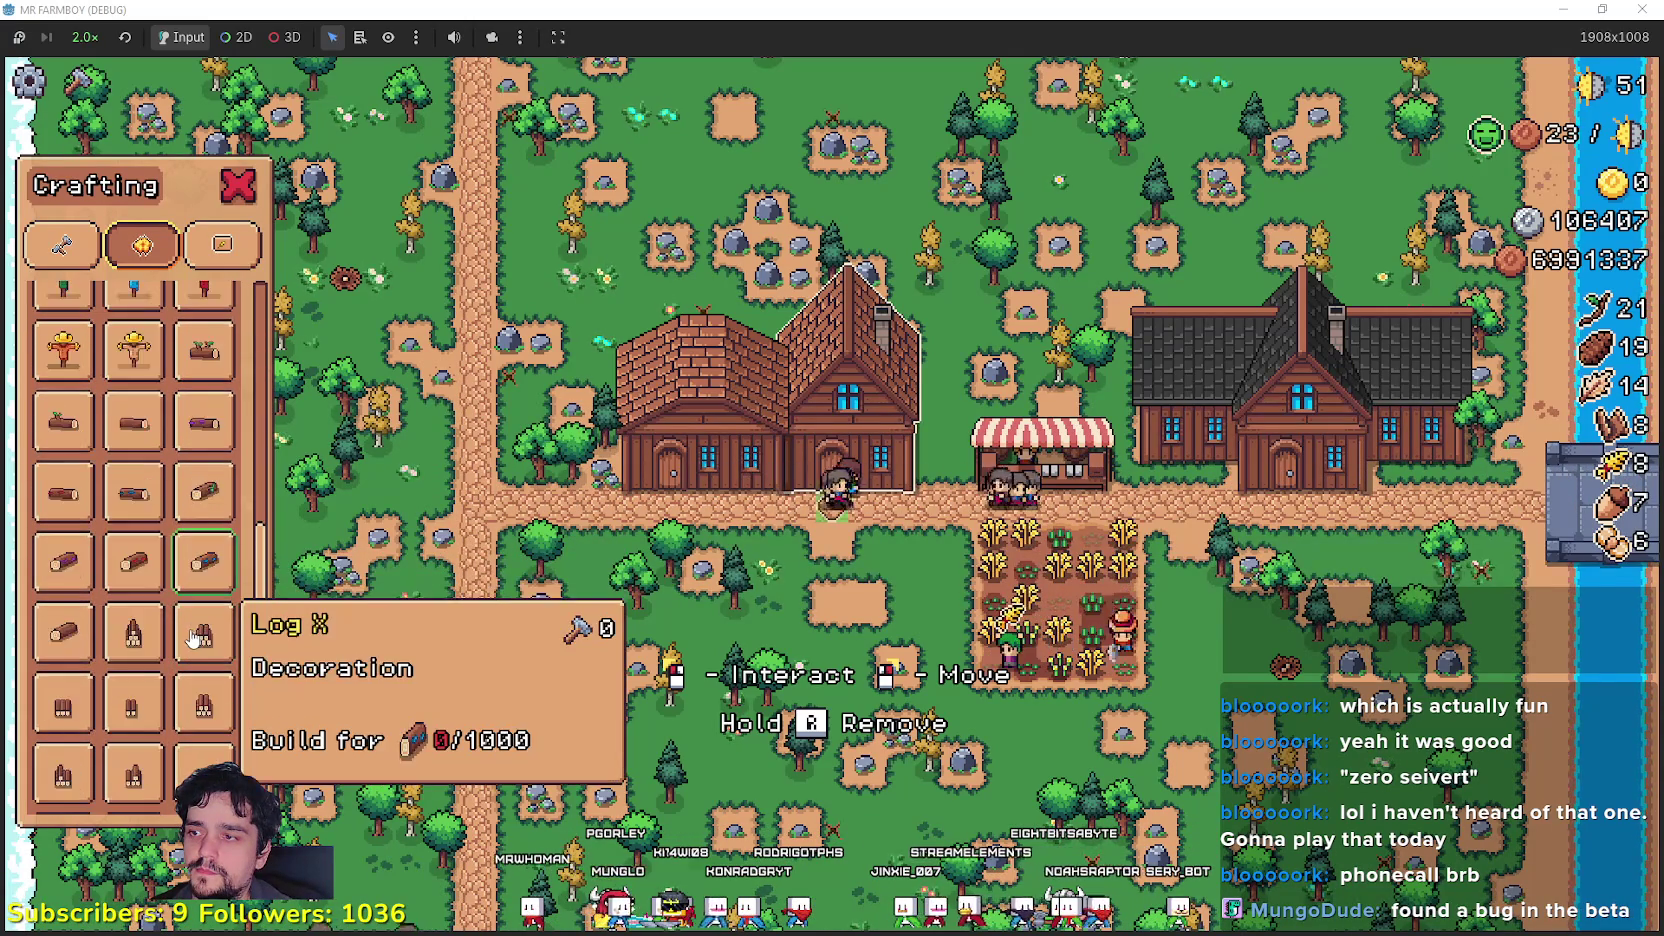
{"action": "scroll", "coordinate": [192, 640], "scroll_direction": "down", "scroll_amount": 8}
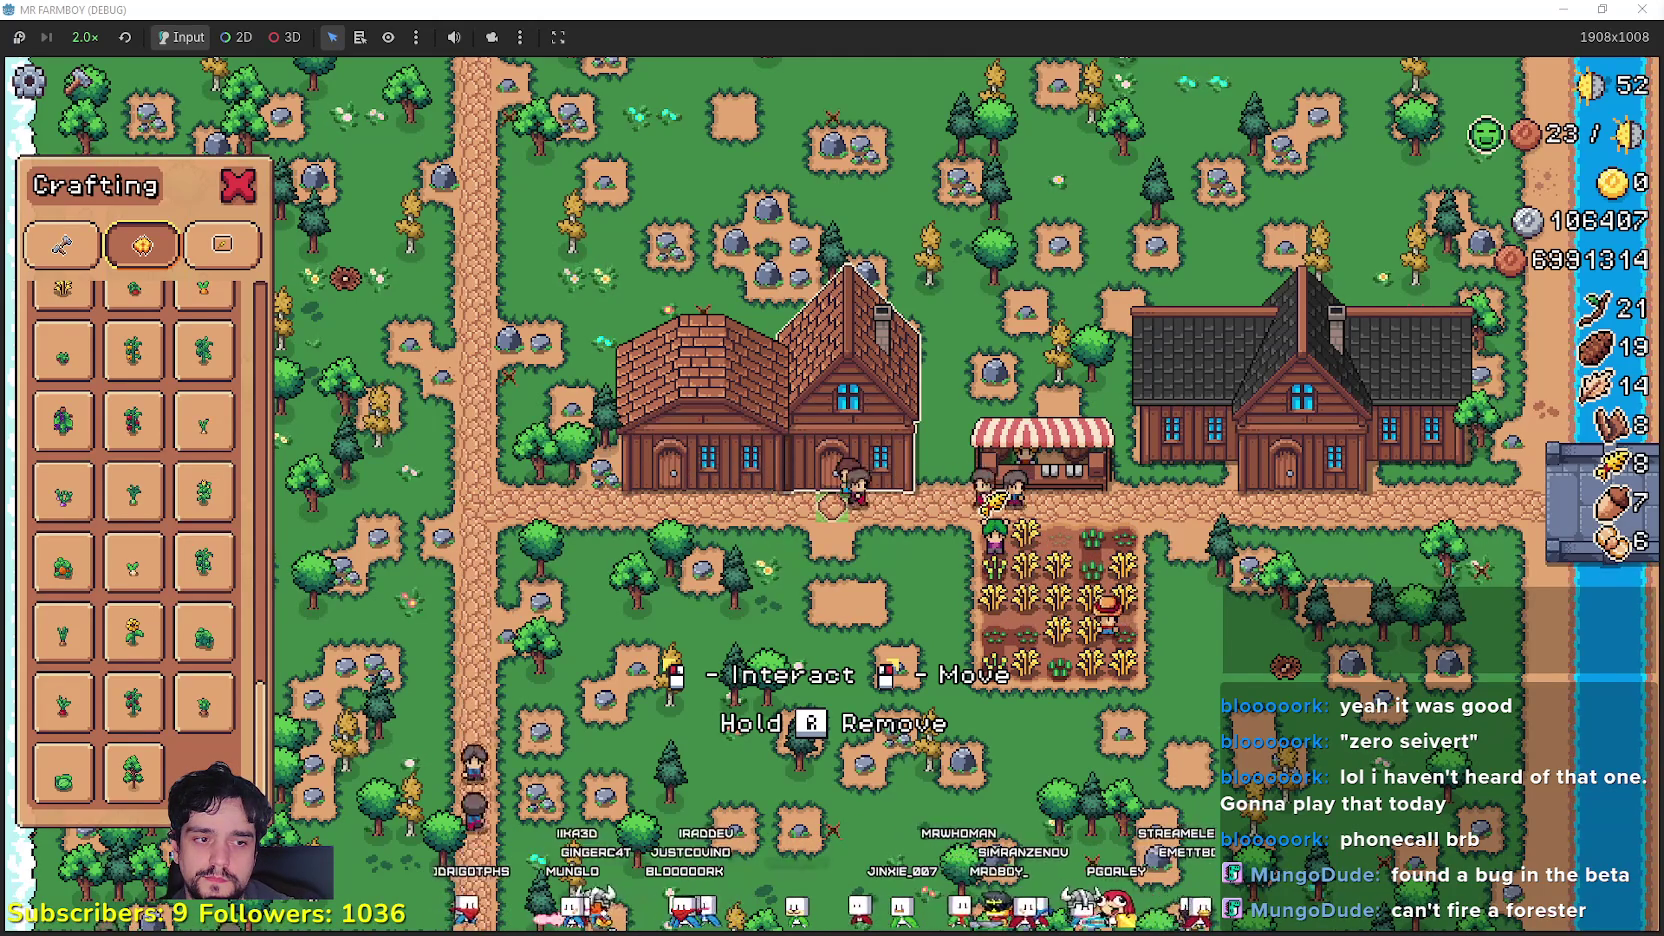
Step: Back in the editor, filter FileSystem for 'house' and open House.tscn
{"action": "key", "text": "alt+Tab"}
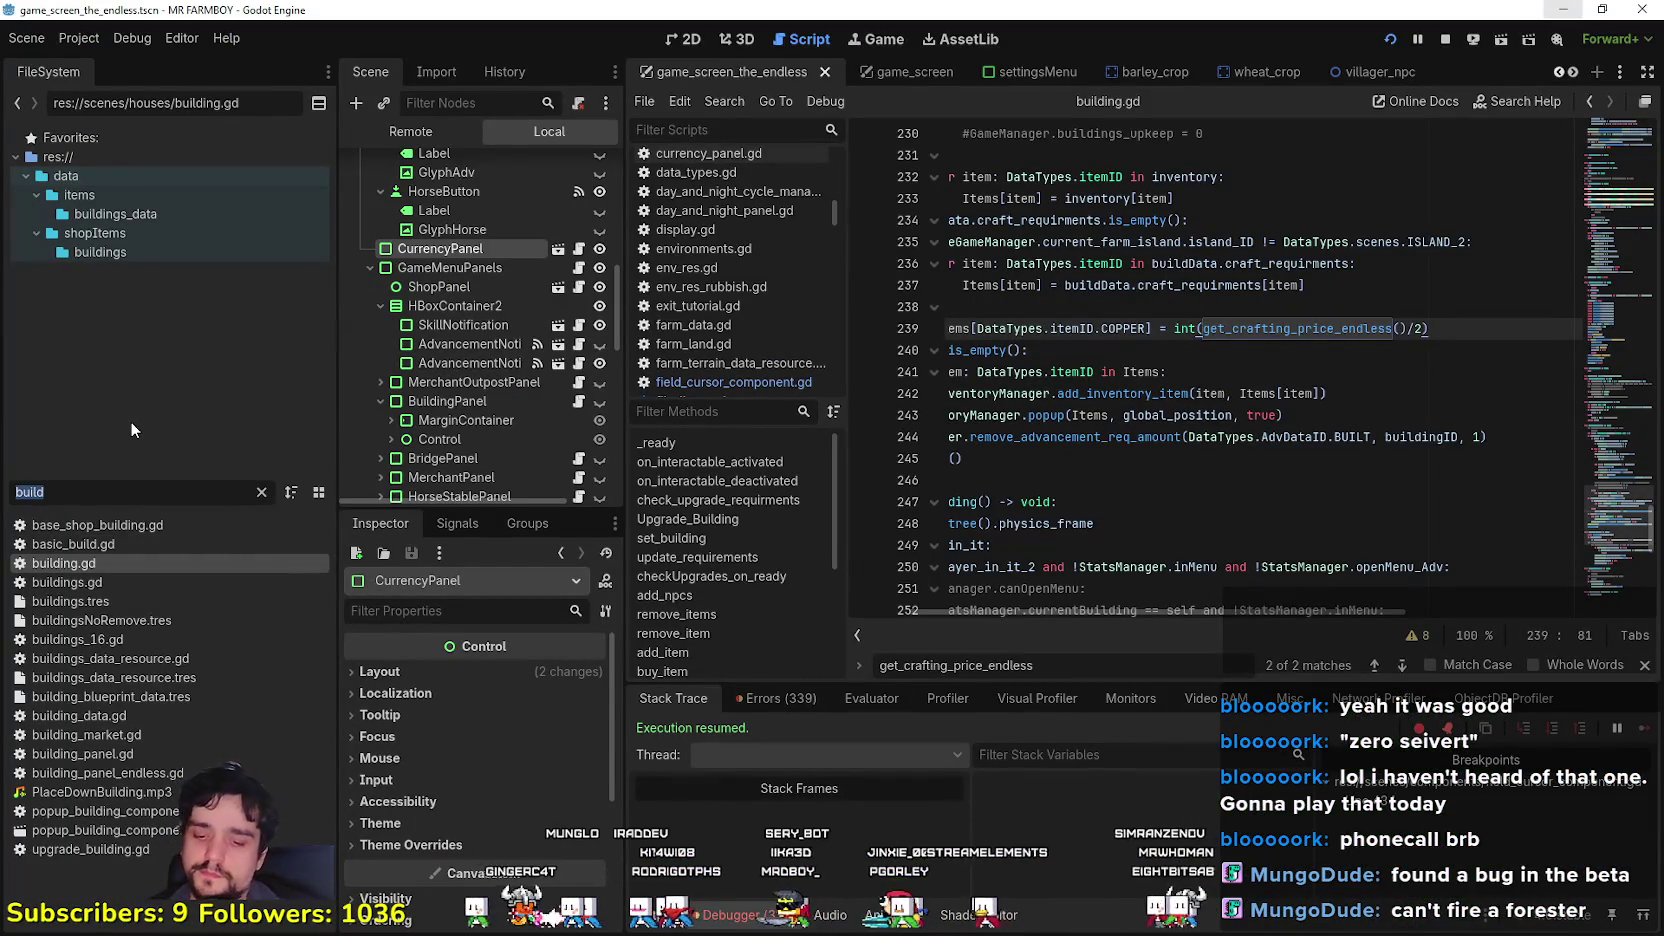
{"action": "type", "text": "house_"}
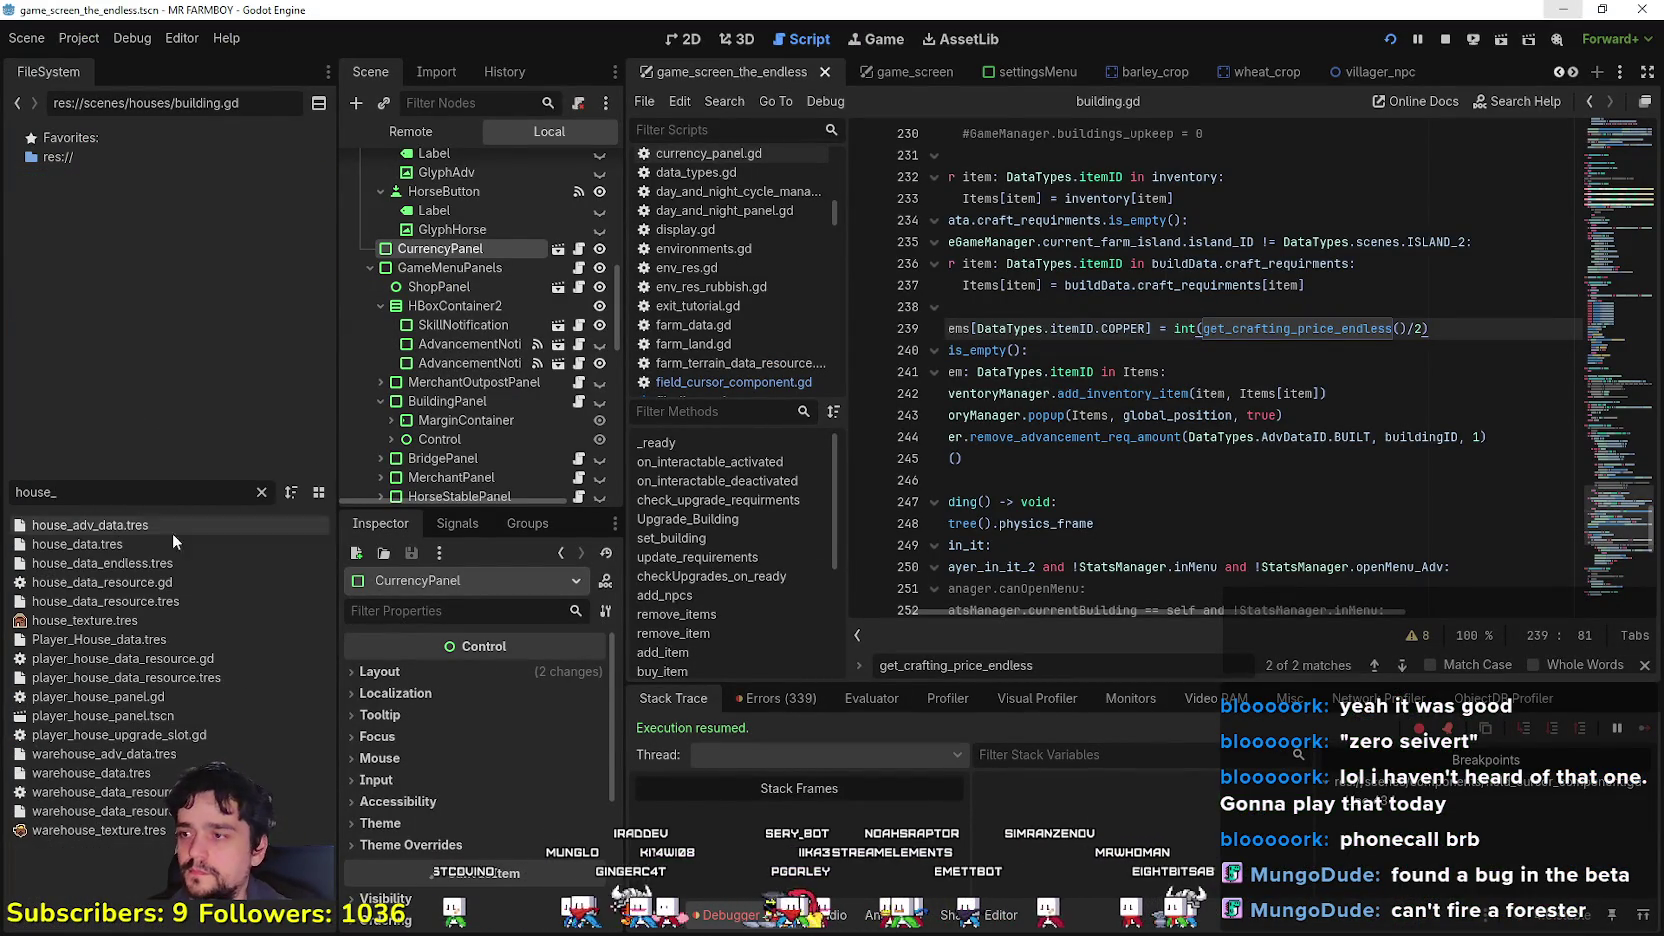
{"action": "key", "text": "BackSpace"}
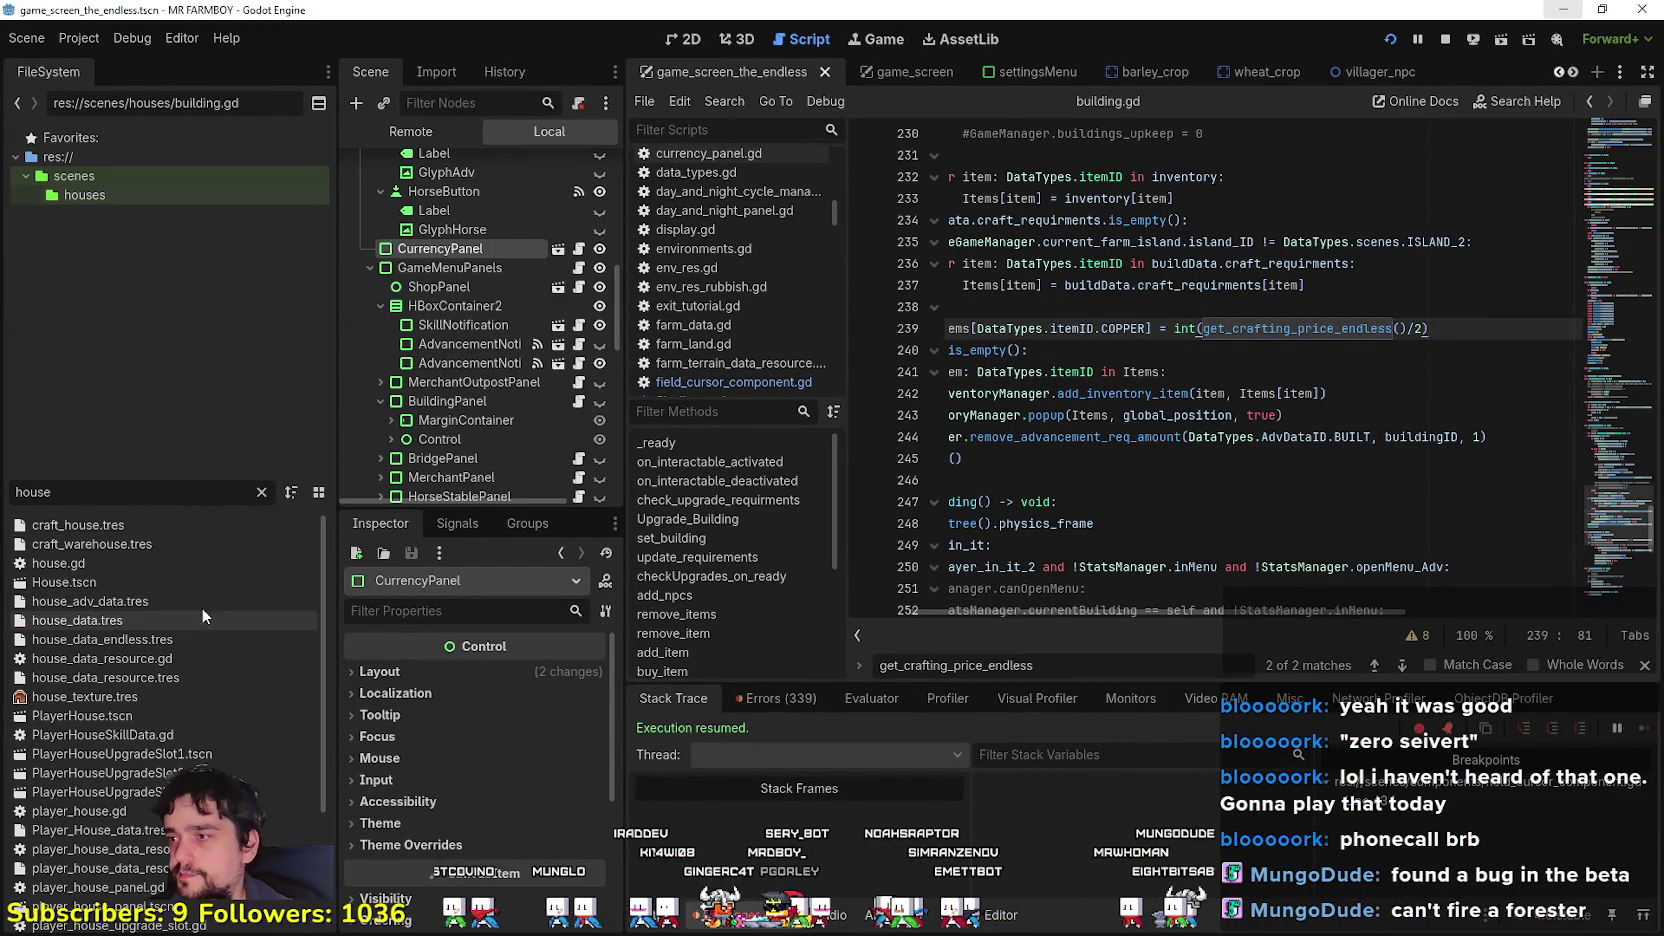
{"action": "double_click", "coordinate": [177, 583]}
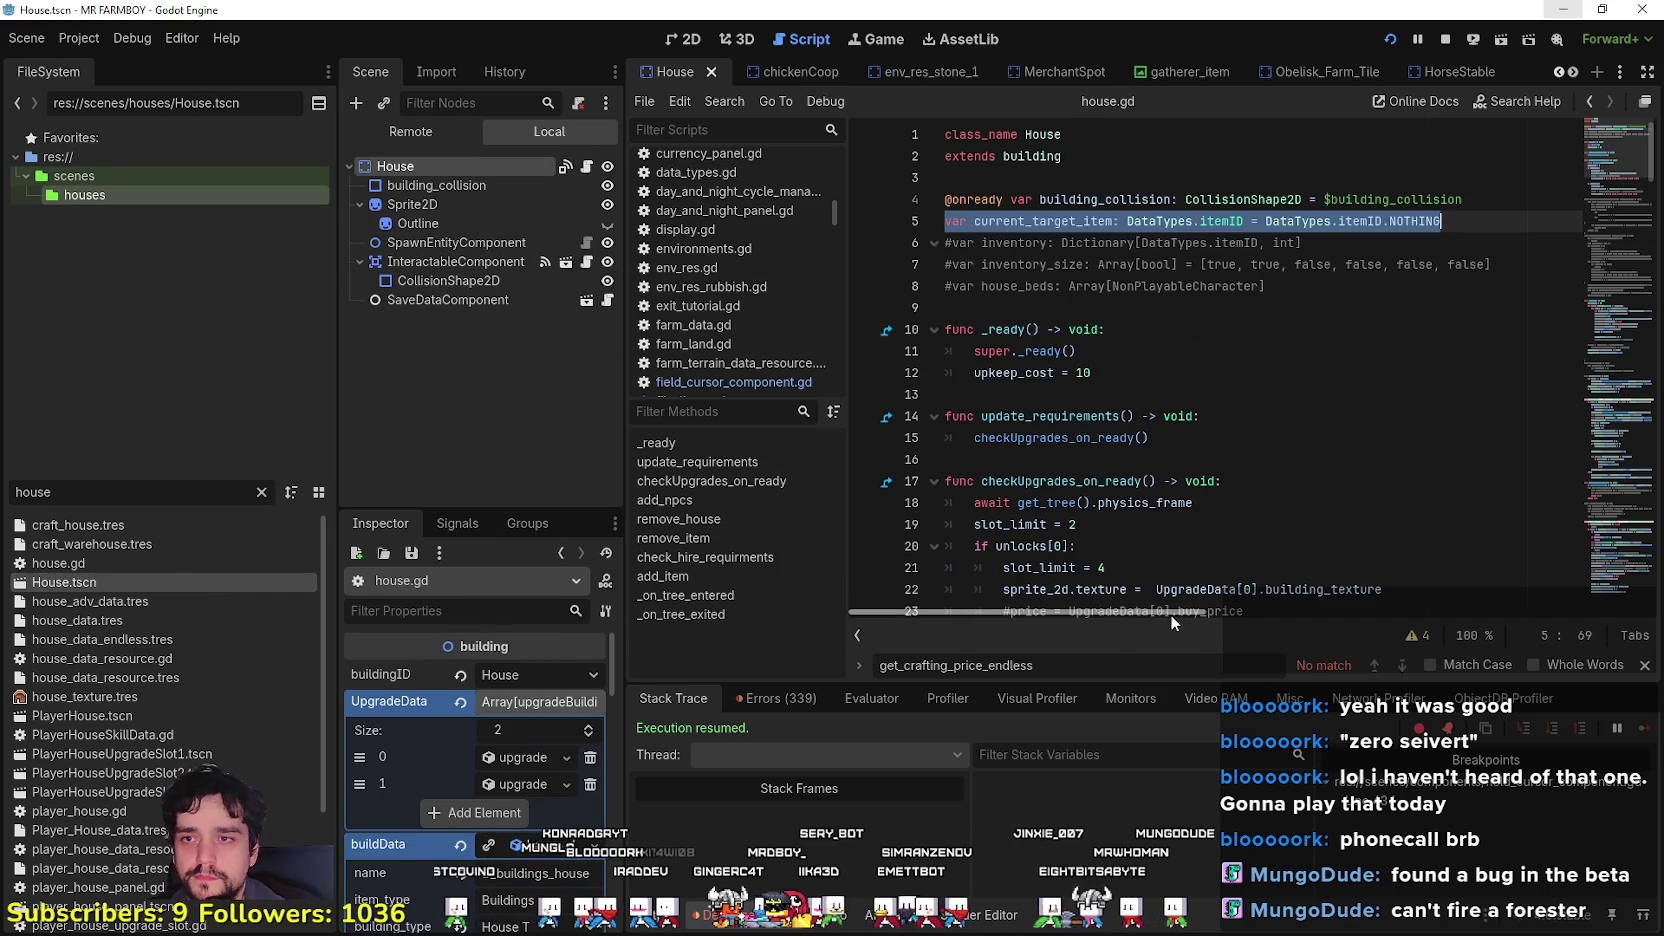
Step: Copy the worker-type condition from add_item in house.gd
{"action": "left_click_drag", "start_coordinate": [1600, 150], "coordinate": [1566, 515]}
{"action": "mouse_move", "coordinate": [1437, 290]}
{"action": "left_mouse_down"}
{"action": "mouse_move", "coordinate": [1576, 305]}
{"action": "mouse_move", "coordinate": [1576, 291]}
{"action": "mouse_move", "coordinate": [950, 292]}
{"action": "mouse_move", "coordinate": [985, 295]}
{"action": "left_mouse_up"}
{"action": "left_click", "coordinate": [1576, 291]}
{"action": "right_click", "coordinate": [985, 295]}
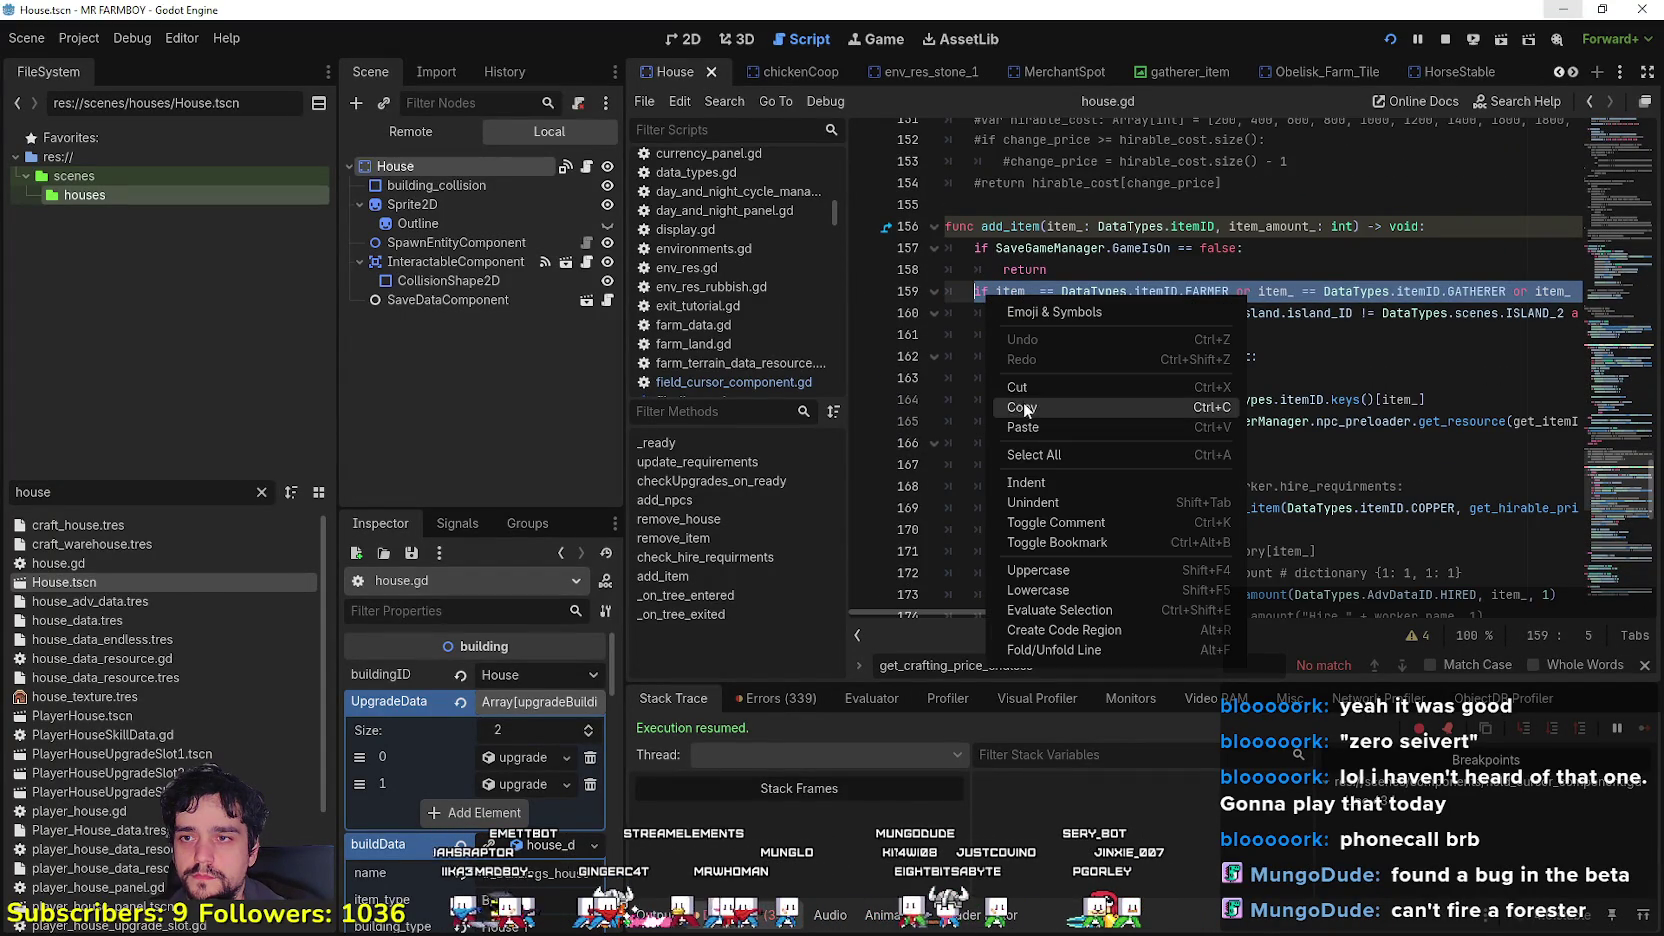
{"action": "left_click", "coordinate": [1023, 402]}
Step: Paste it over remove_item's line 110 condition, adding FORESTER, and save house.gd
{"action": "scroll", "coordinate": [1057, 397], "scroll_direction": "up", "scroll_amount": 10}
{"action": "scroll", "coordinate": [1057, 397], "scroll_direction": "up", "scroll_amount": 5}
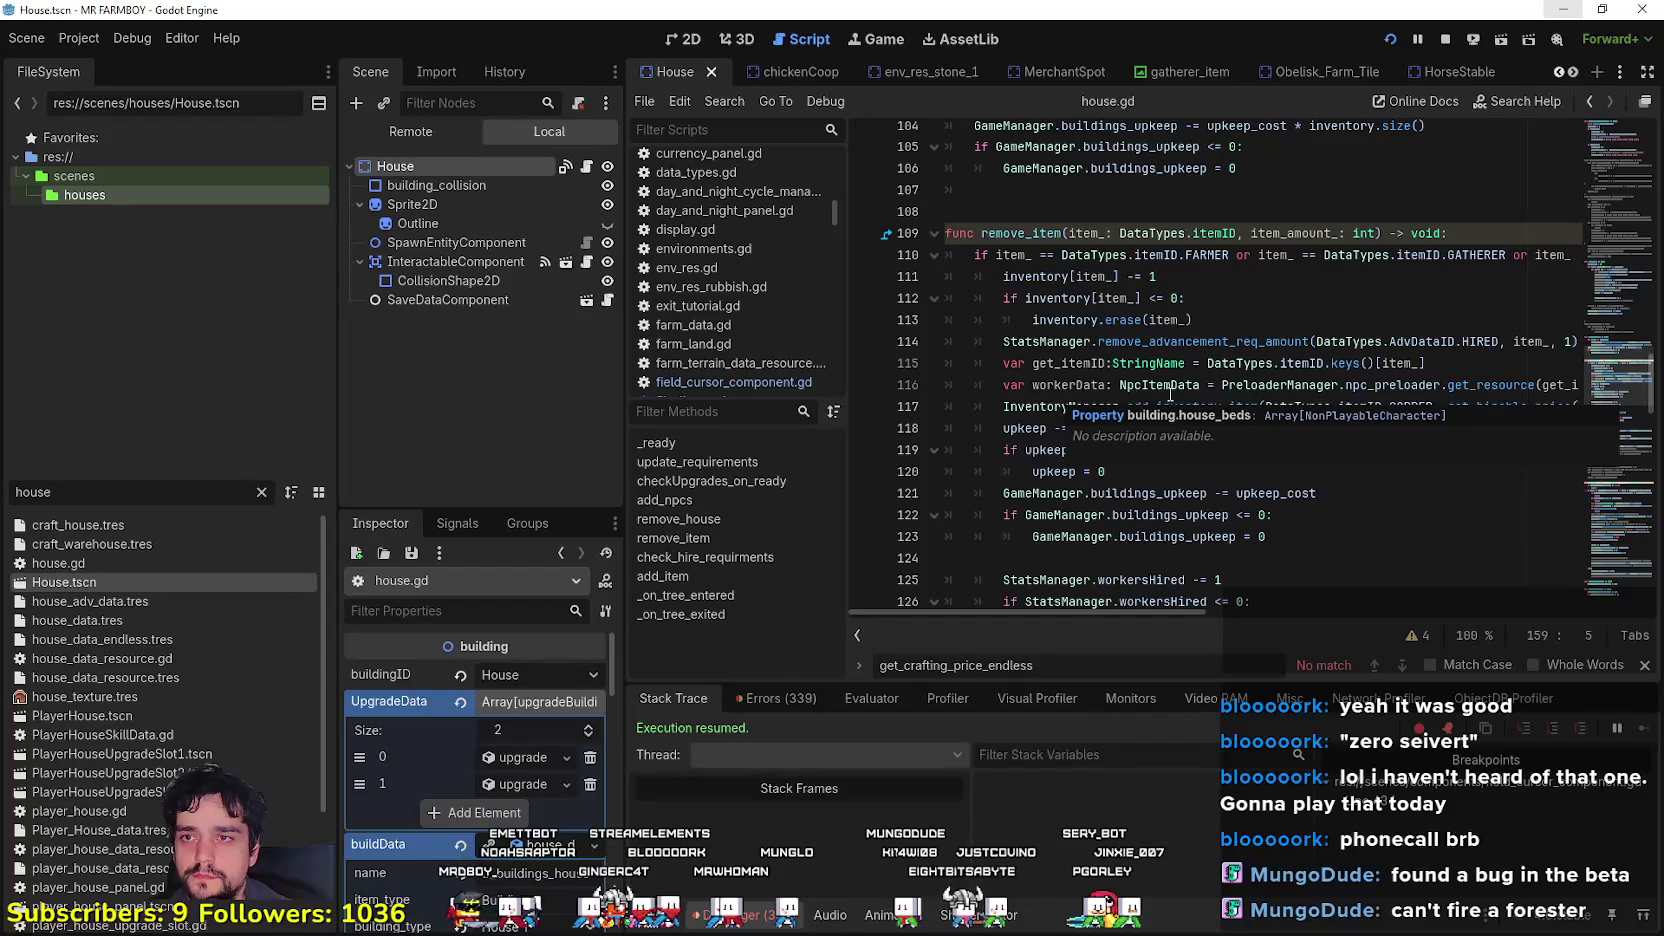
{"action": "mouse_move", "coordinate": [1305, 254]}
{"action": "left_mouse_down"}
{"action": "mouse_move", "coordinate": [1575, 254]}
{"action": "mouse_move", "coordinate": [950, 240]}
{"action": "mouse_move", "coordinate": [958, 257]}
{"action": "left_mouse_up"}
{"action": "left_click", "coordinate": [1562, 254]}
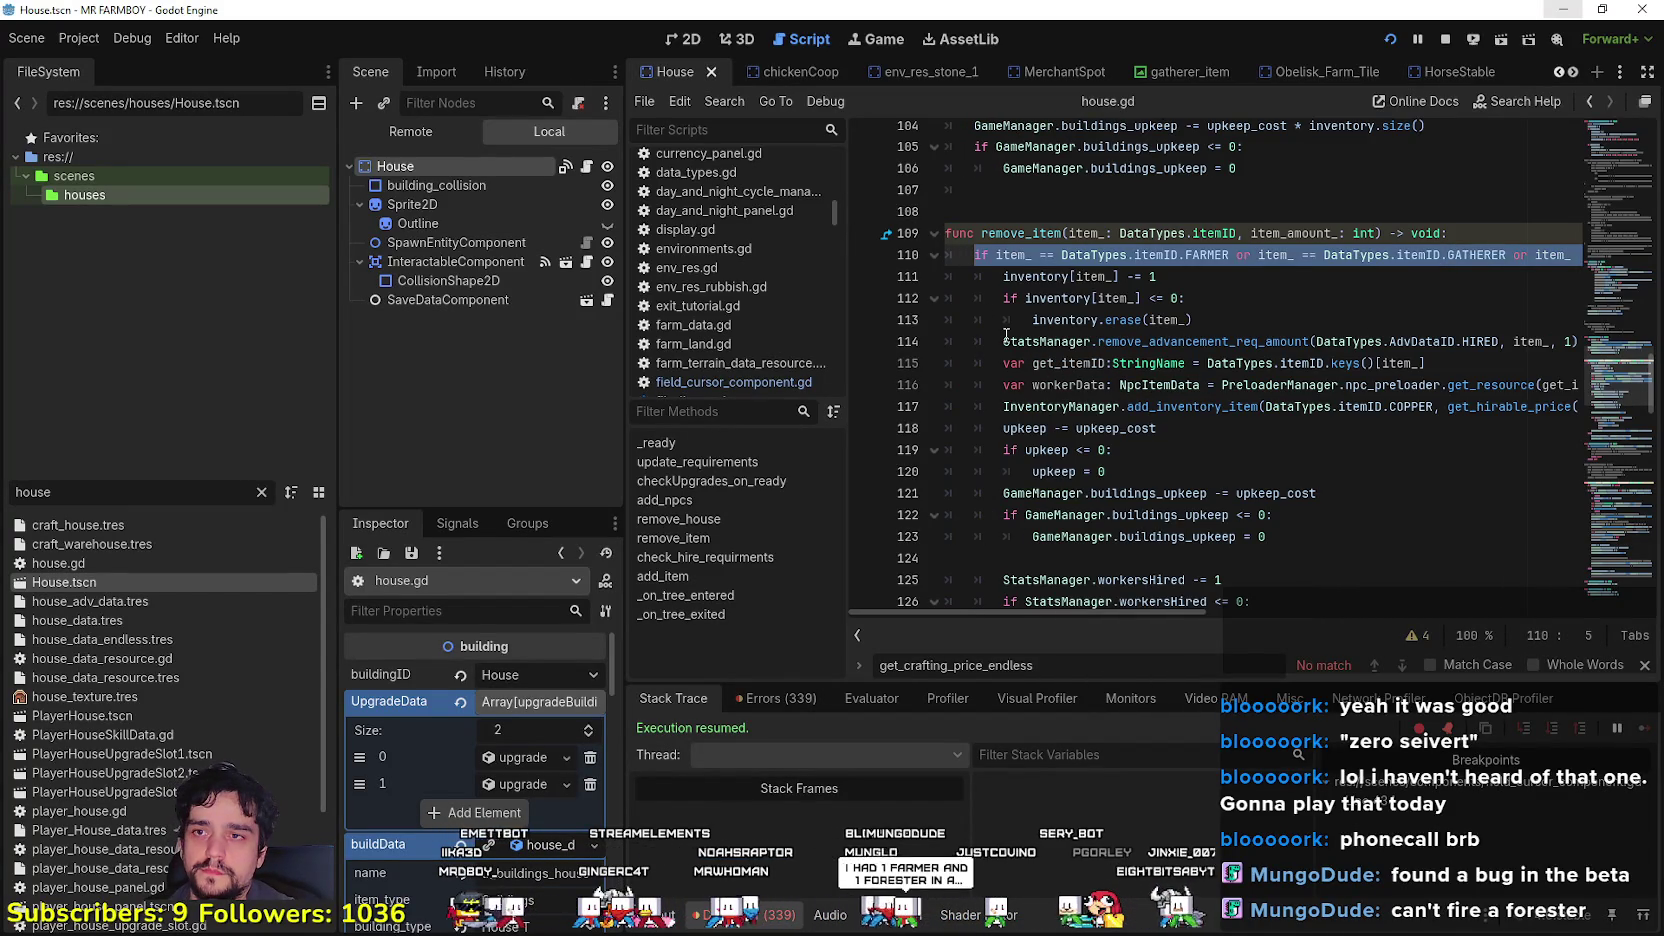
{"action": "key", "text": "End"}
{"action": "key", "text": "BackSpace"}
{"action": "key", "text": "shift+Home"}
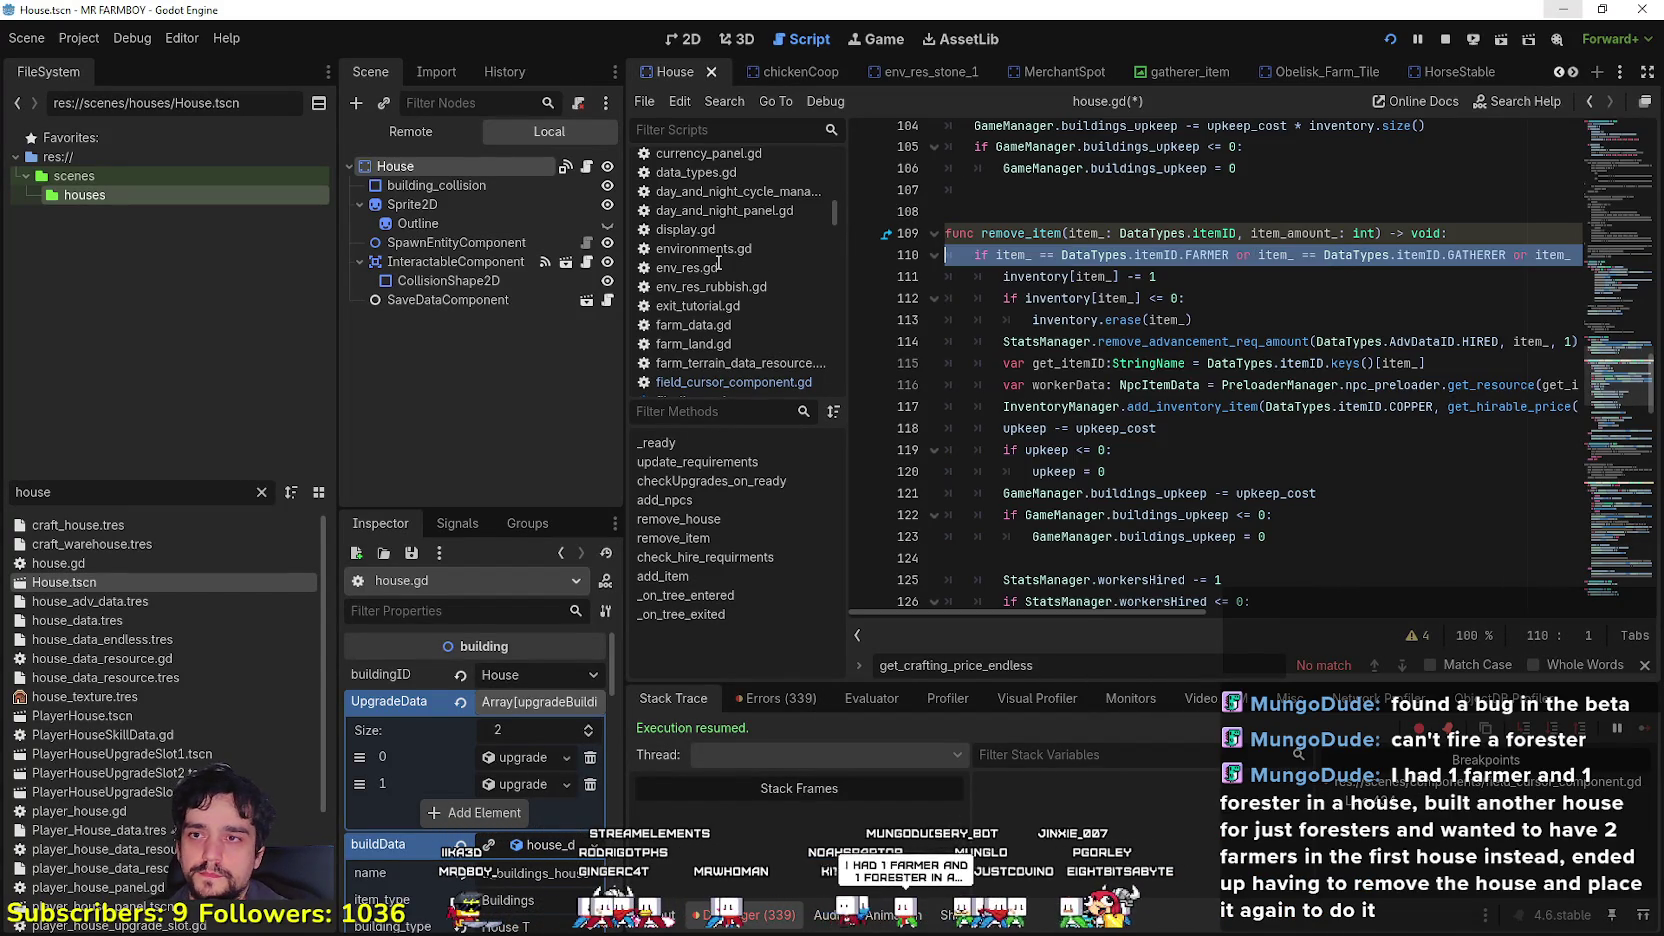
{"action": "left_click", "coordinate": [1388, 255]}
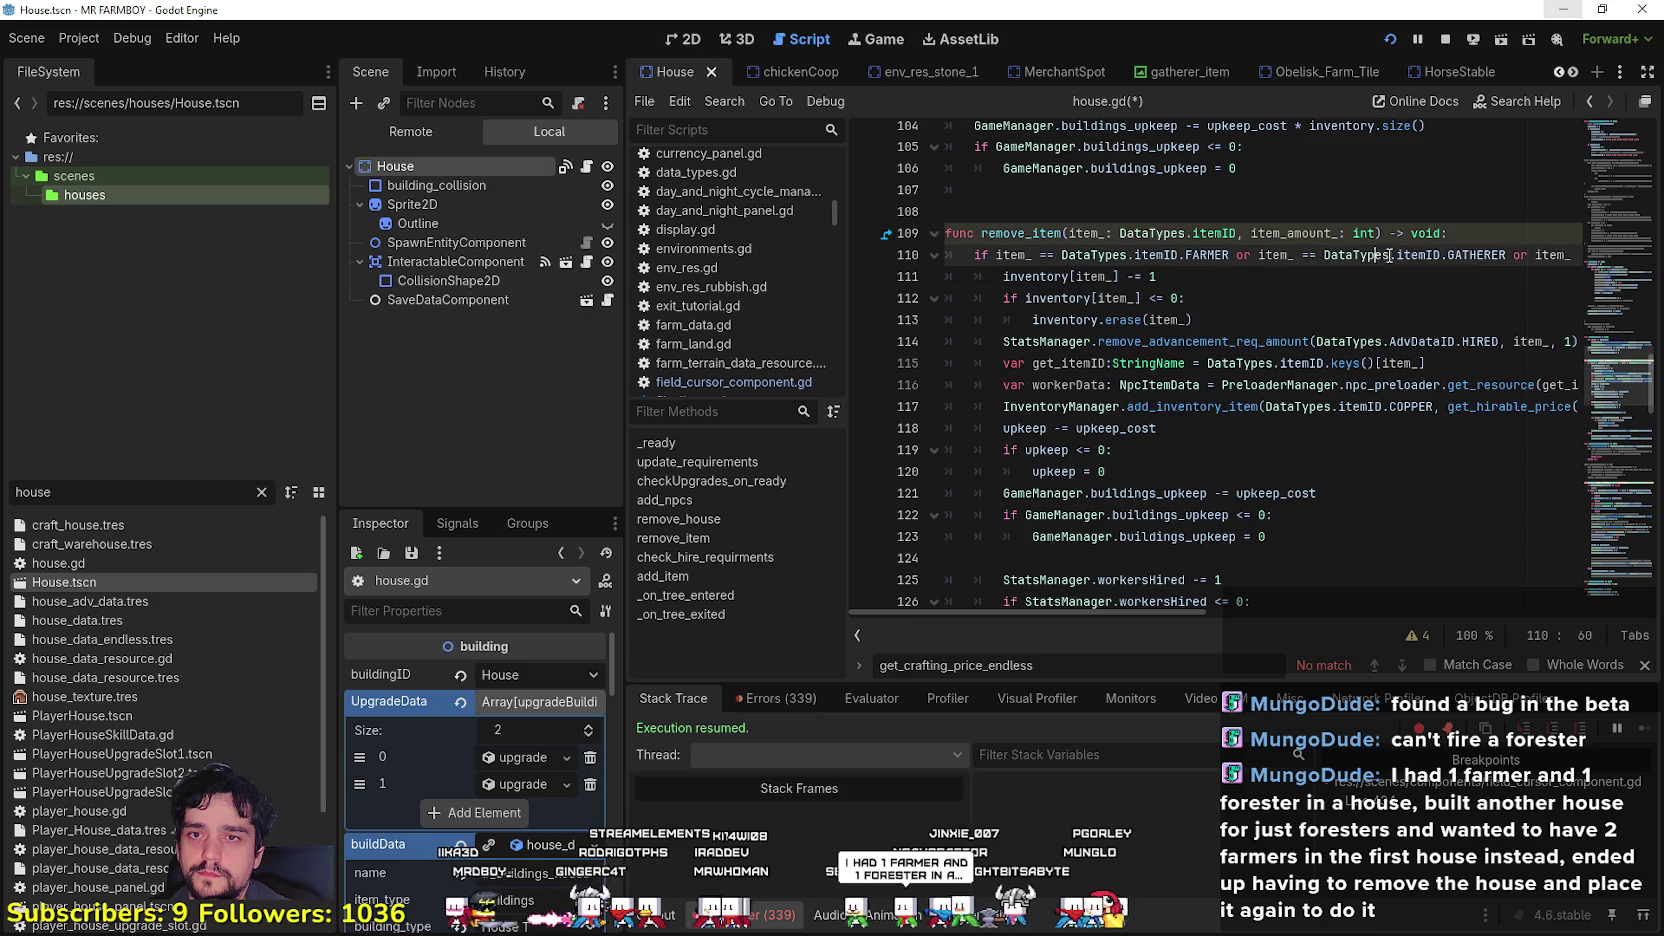
{"action": "key", "text": "shift+End"}
{"action": "key", "text": "ctrl+v"}
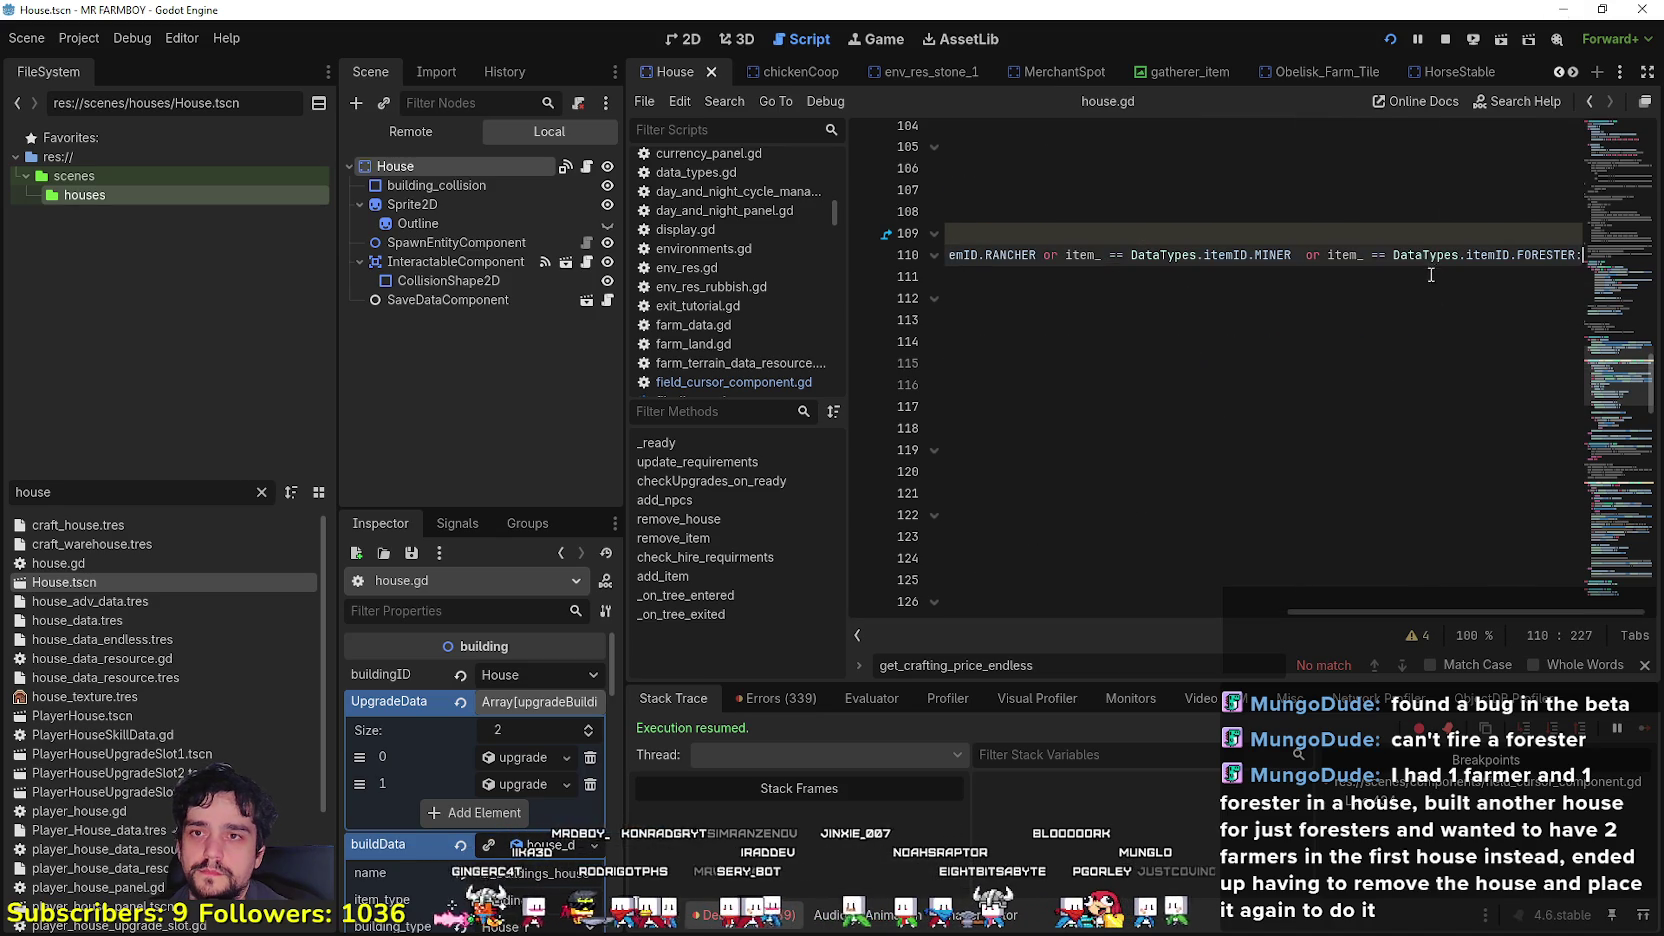
{"action": "key", "text": "shift+Home"}
{"action": "left_click", "coordinate": [1203, 314]}
{"action": "key", "text": "ctrl+s"}
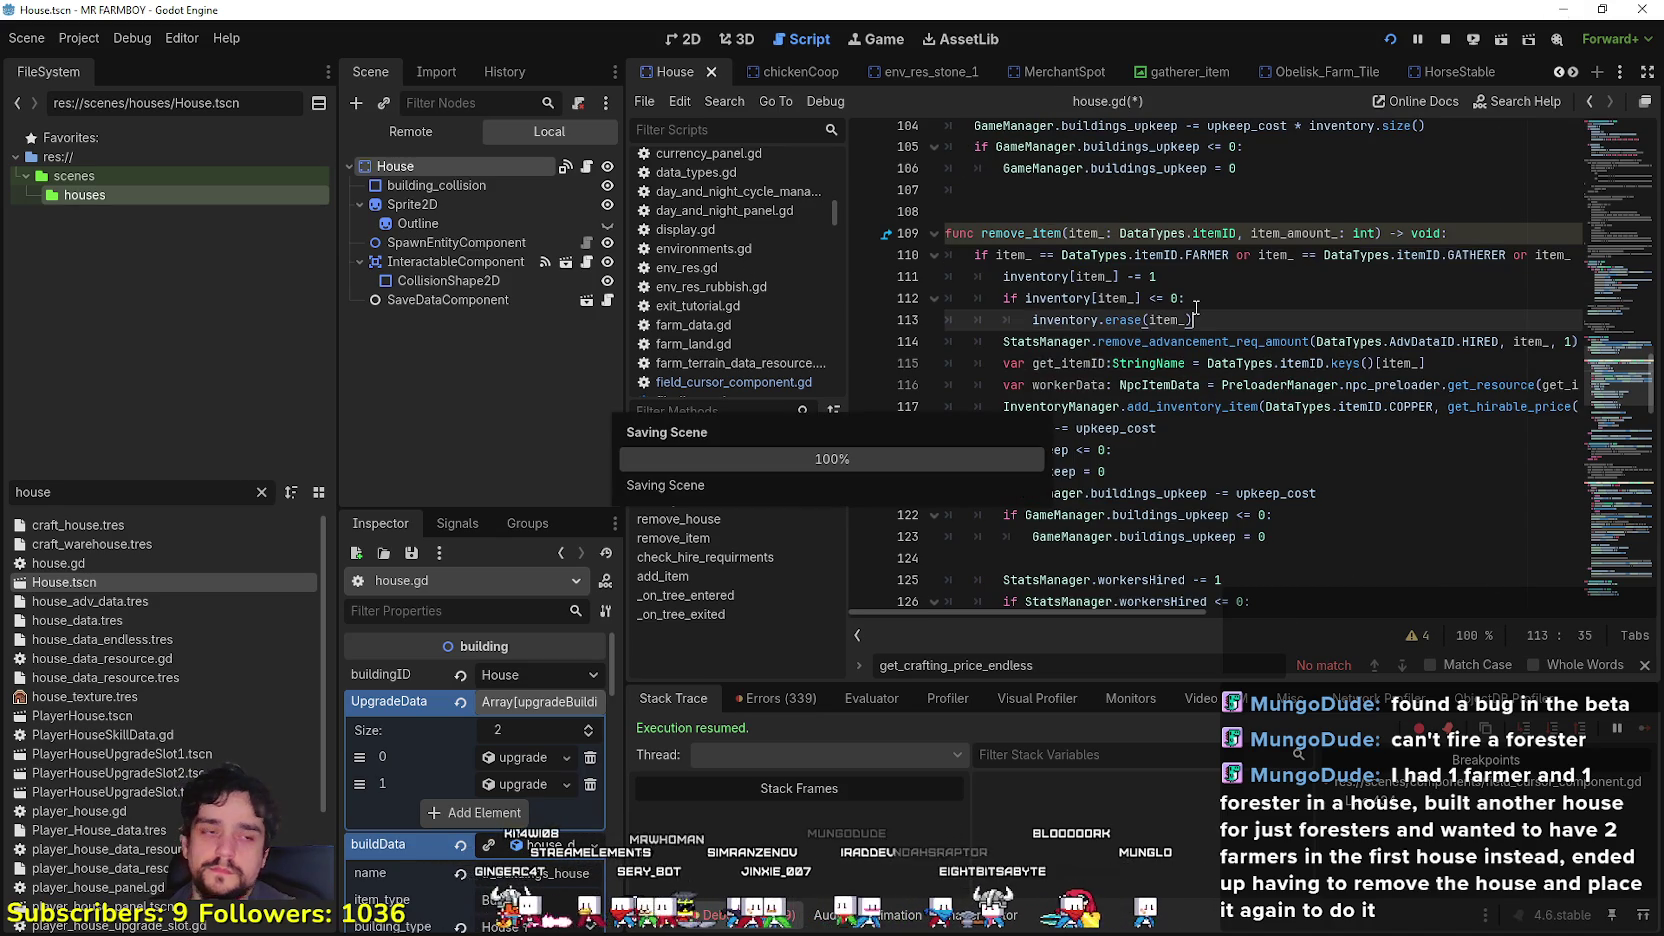
{"action": "left_click", "coordinate": [1236, 256]}
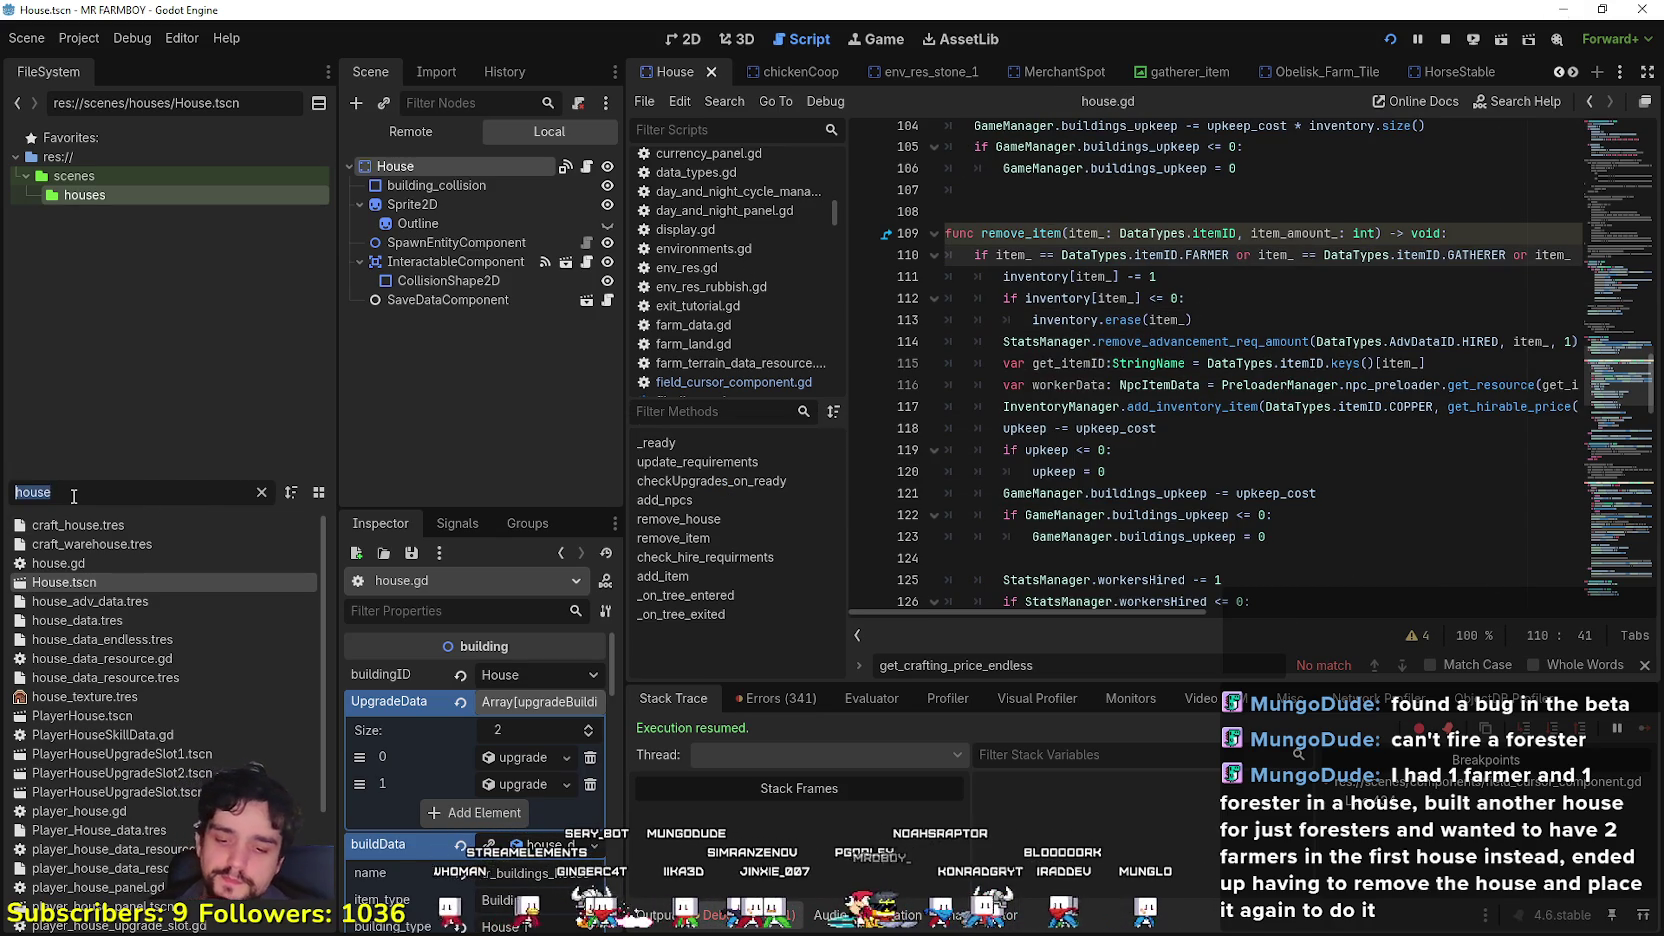
Step: Filter FileSystem for 'main_' and open main_menu.tscn
{"action": "type", "text": "main_"}
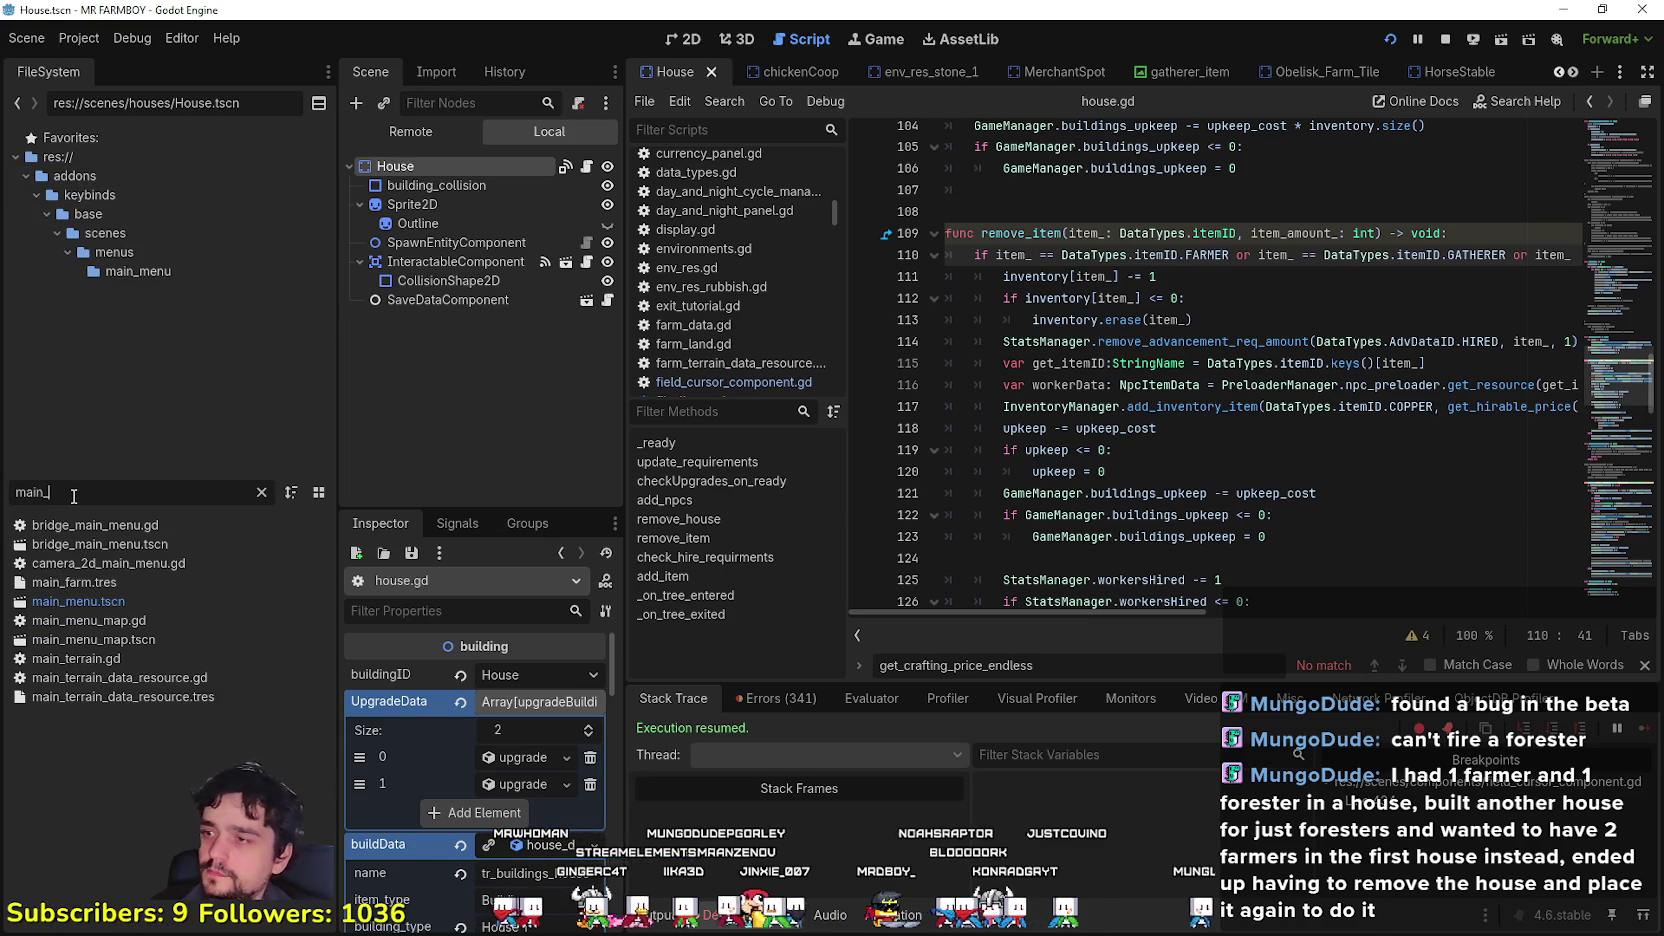
{"action": "left_click", "coordinate": [88, 597]}
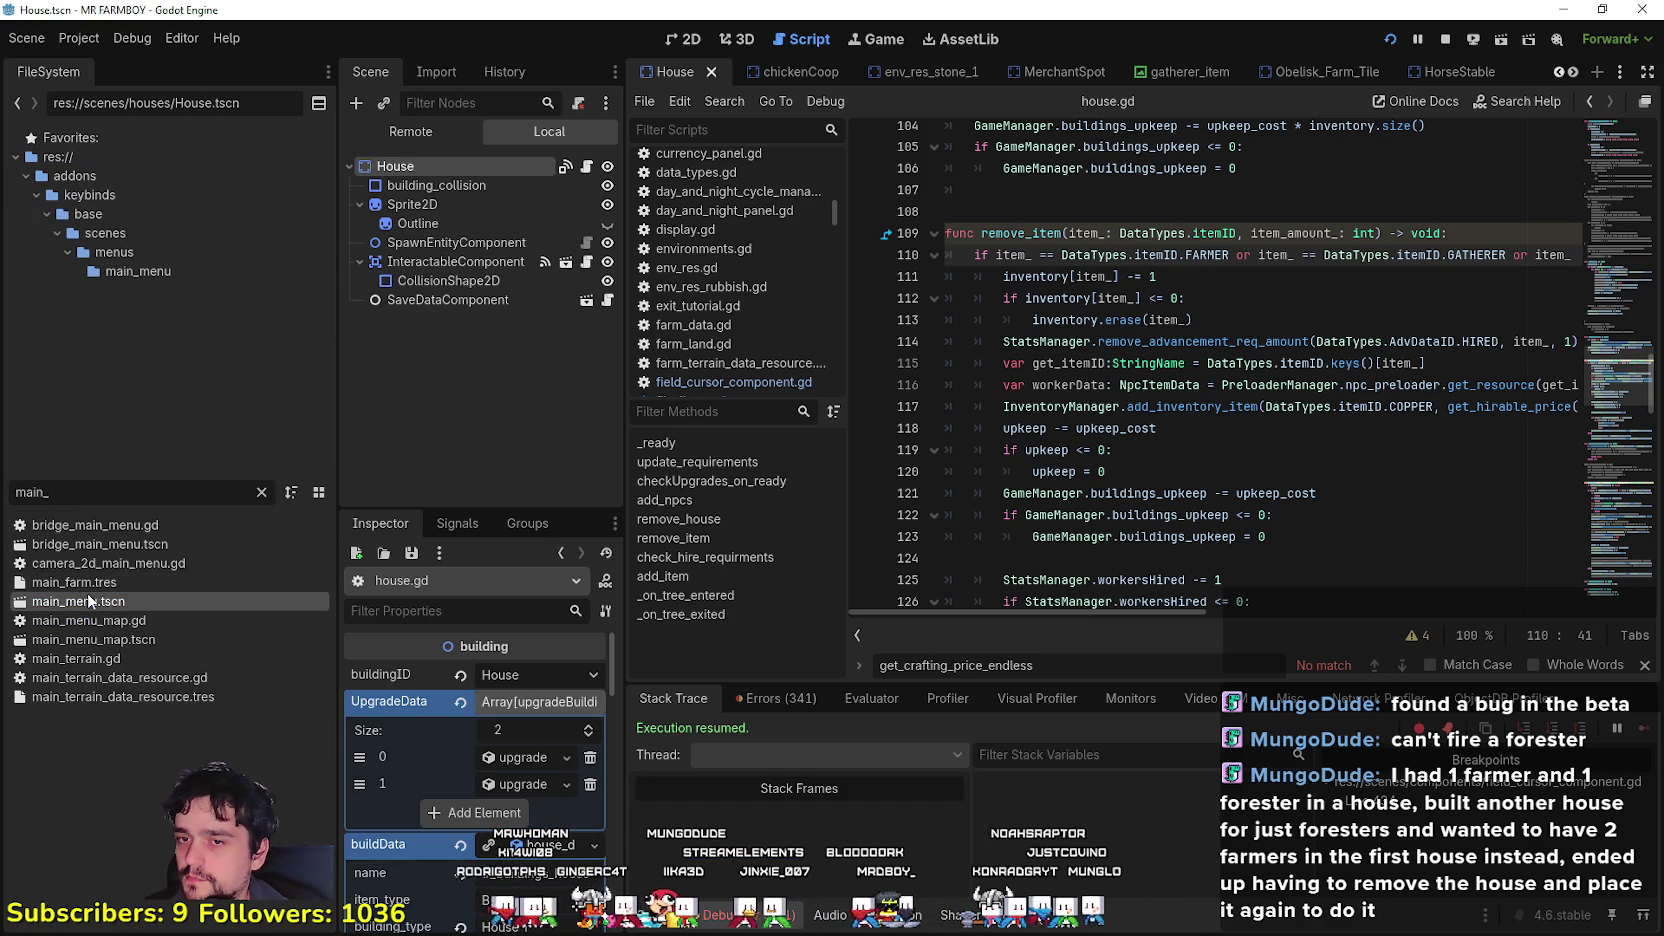
{"action": "left_click", "coordinate": [1643, 666]}
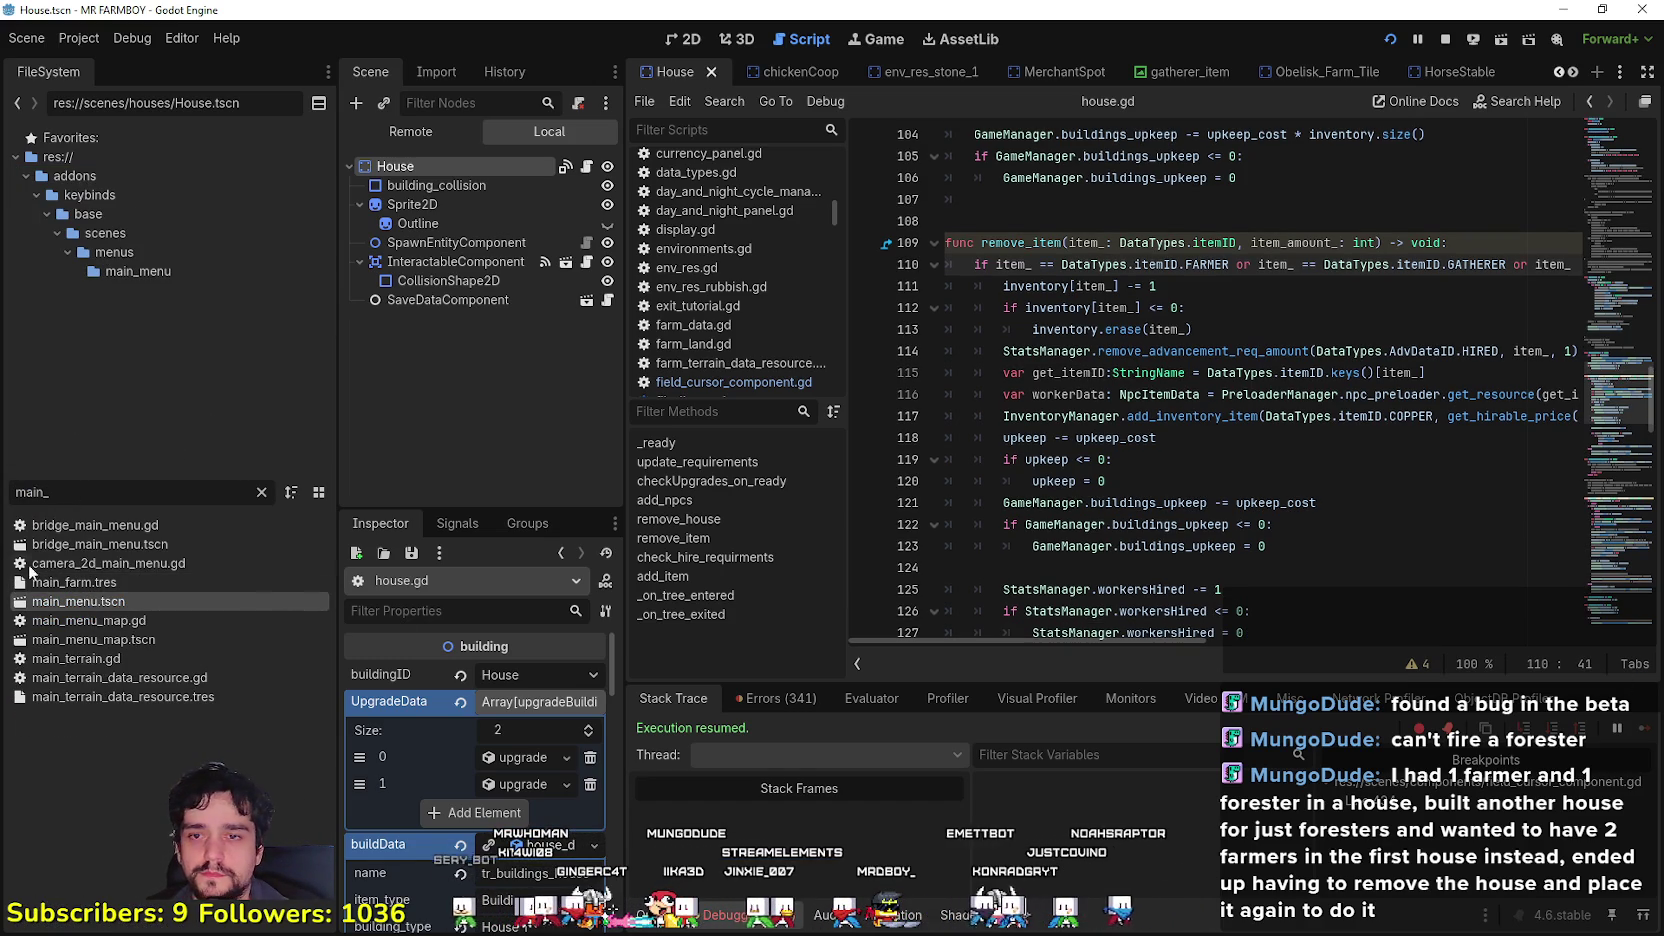
{"action": "double_click", "coordinate": [69, 598]}
Step: View the main menu scene's 2D canvas, then switch to the running Mr Farmboy game
{"action": "left_click", "coordinate": [692, 42]}
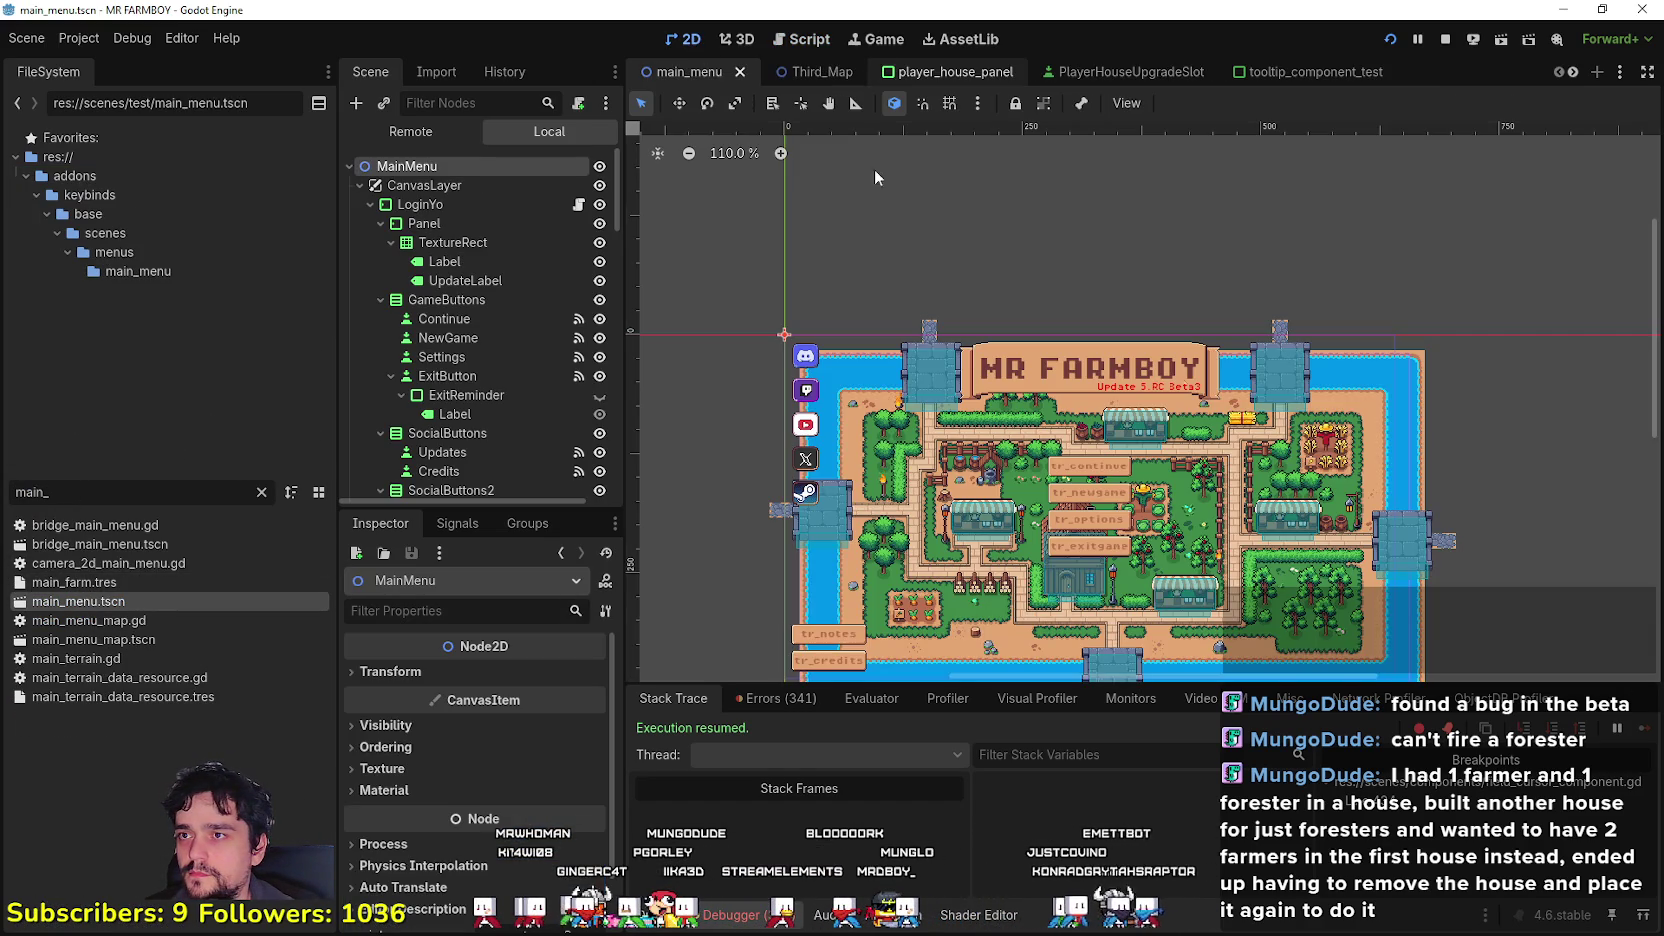
{"action": "scroll", "coordinate": [1285, 456], "scroll_direction": "down", "scroll_amount": 2}
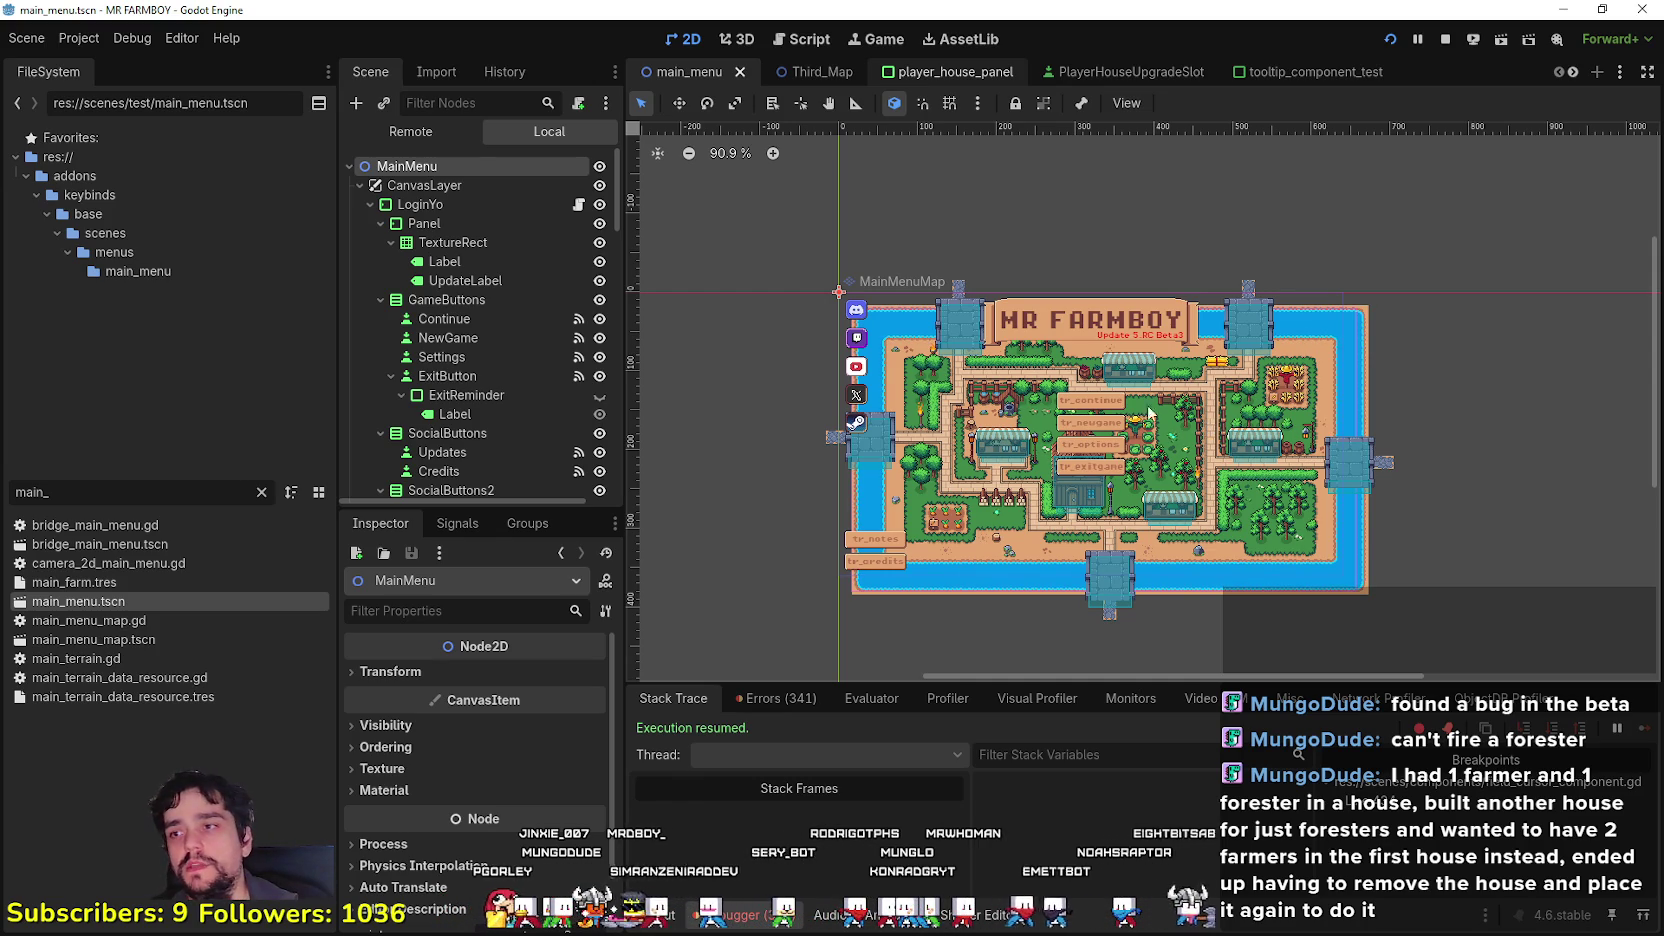
{"action": "scroll", "coordinate": [1301, 512], "scroll_direction": "up", "scroll_amount": 4}
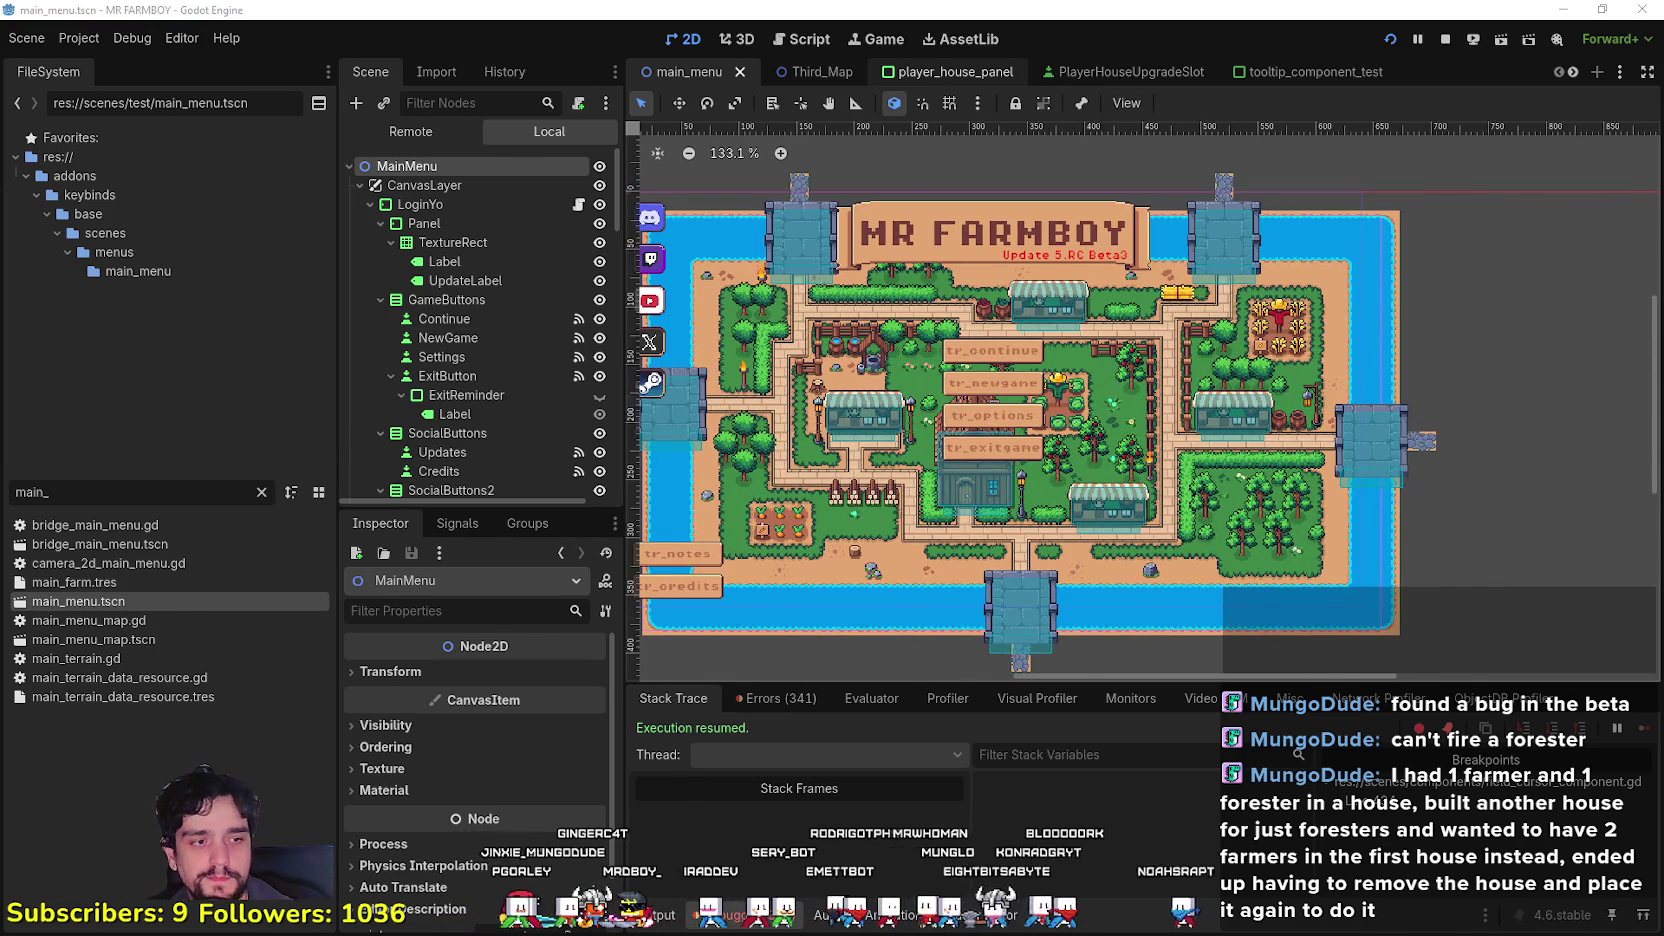
{"action": "key", "text": "alt+Tab"}
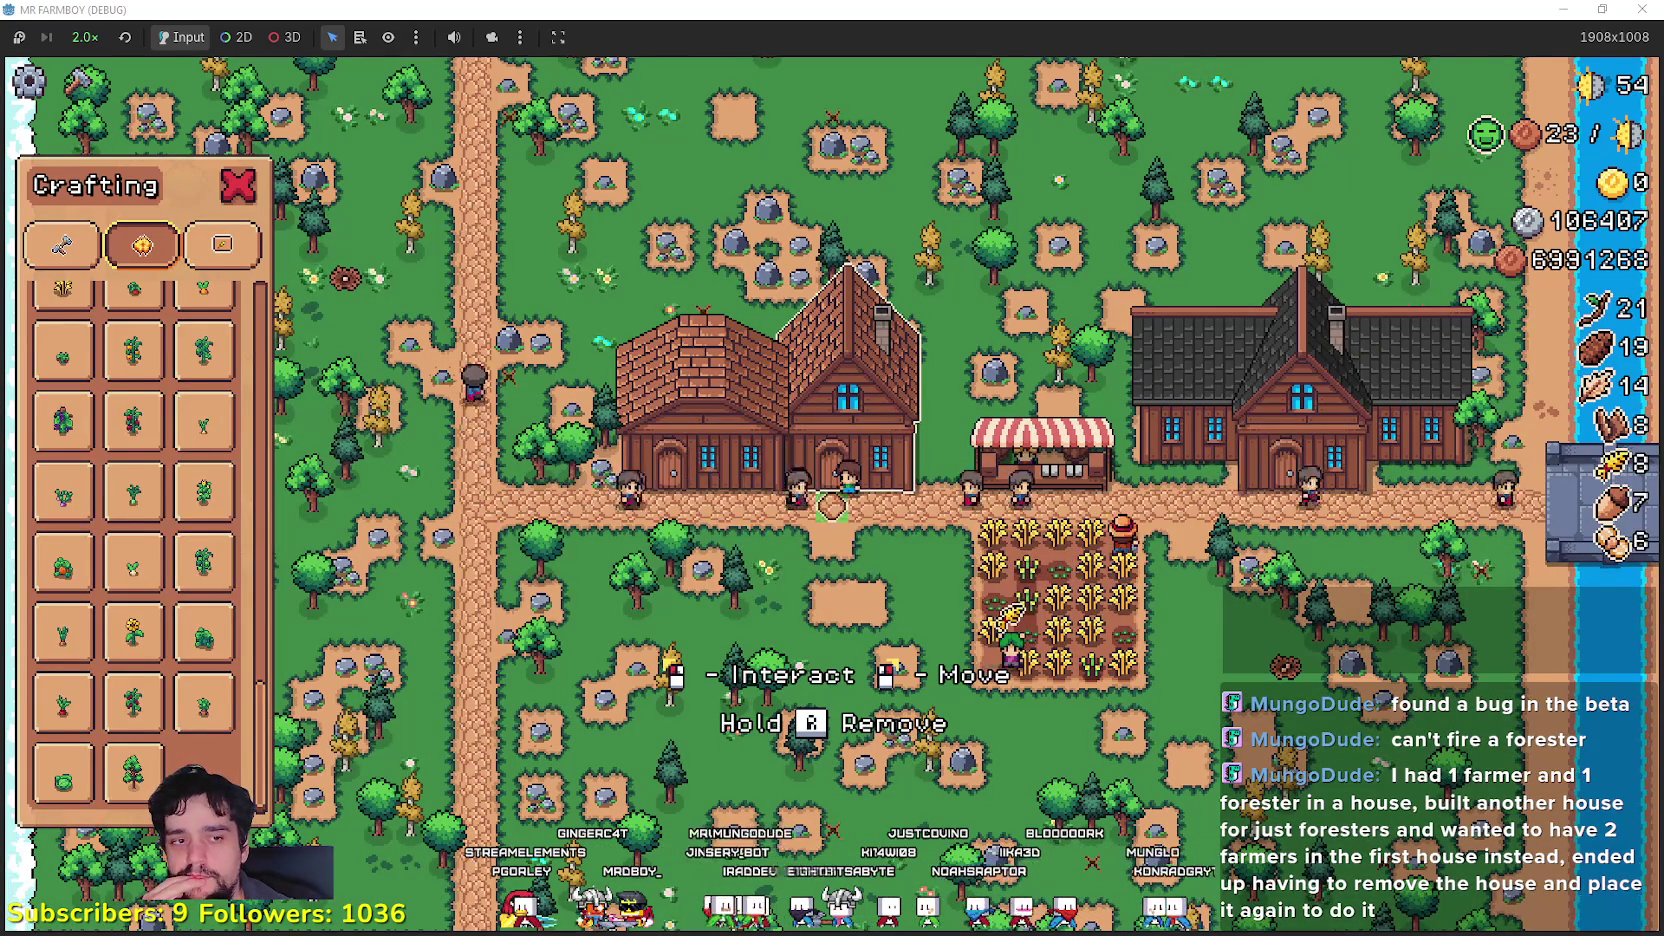
Step: Clear the FileSystem filter to show the full project tree, select the test folder, then switch to Calculator
{"action": "key", "text": "alt+Tab"}
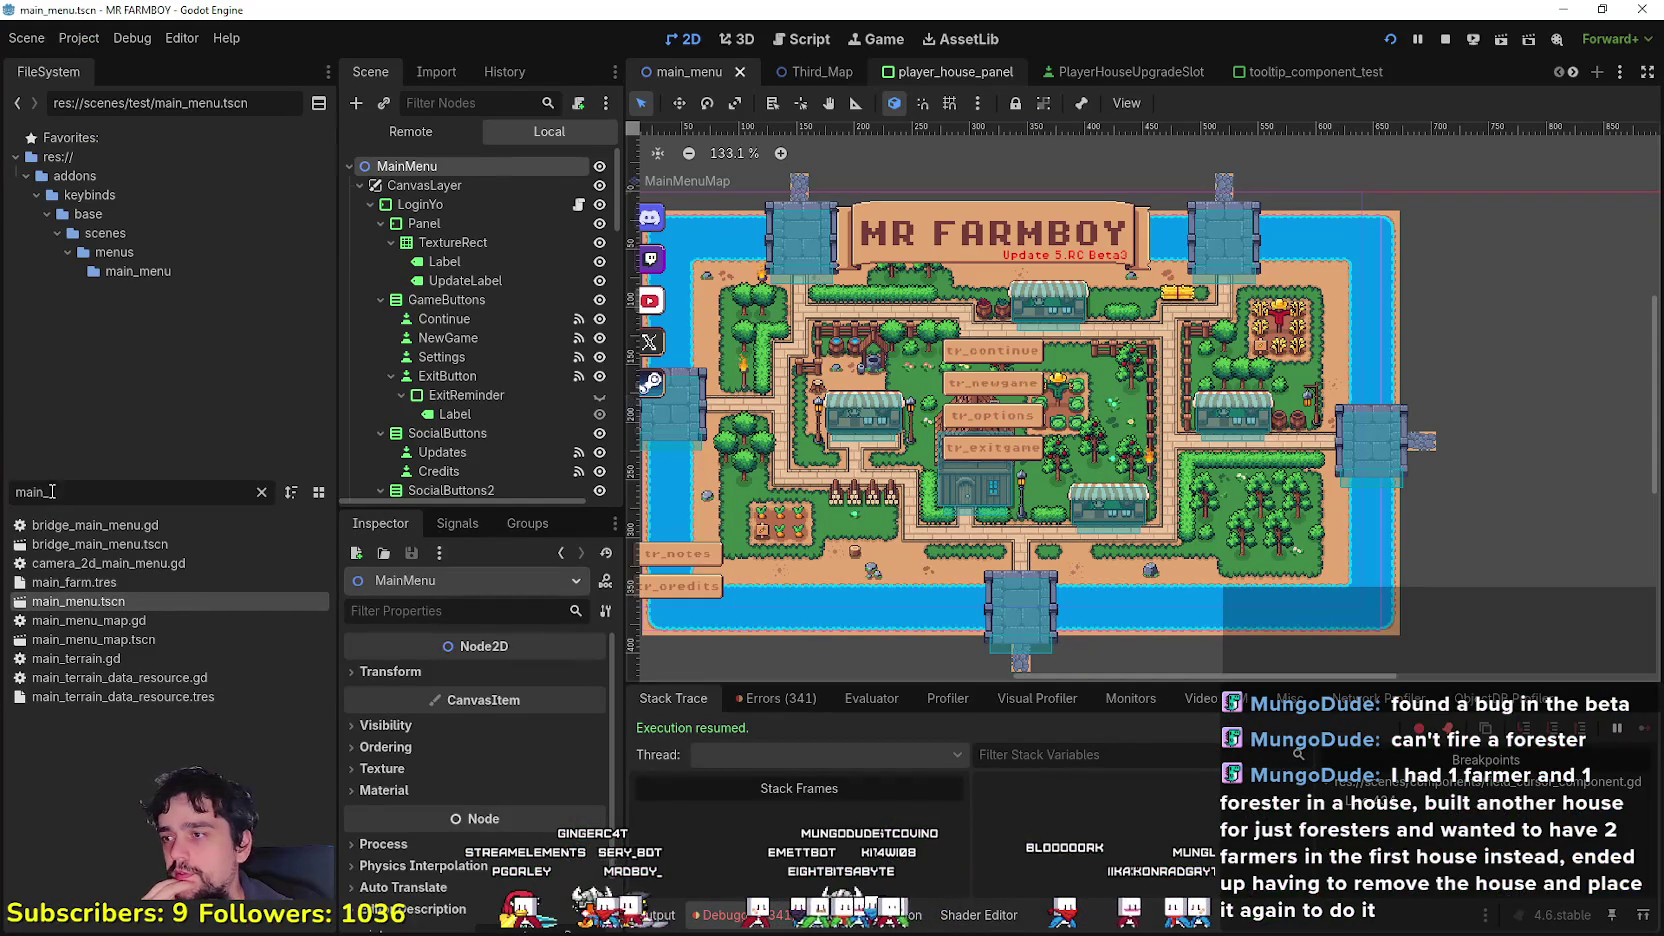
{"action": "key", "text": "BackSpace"}
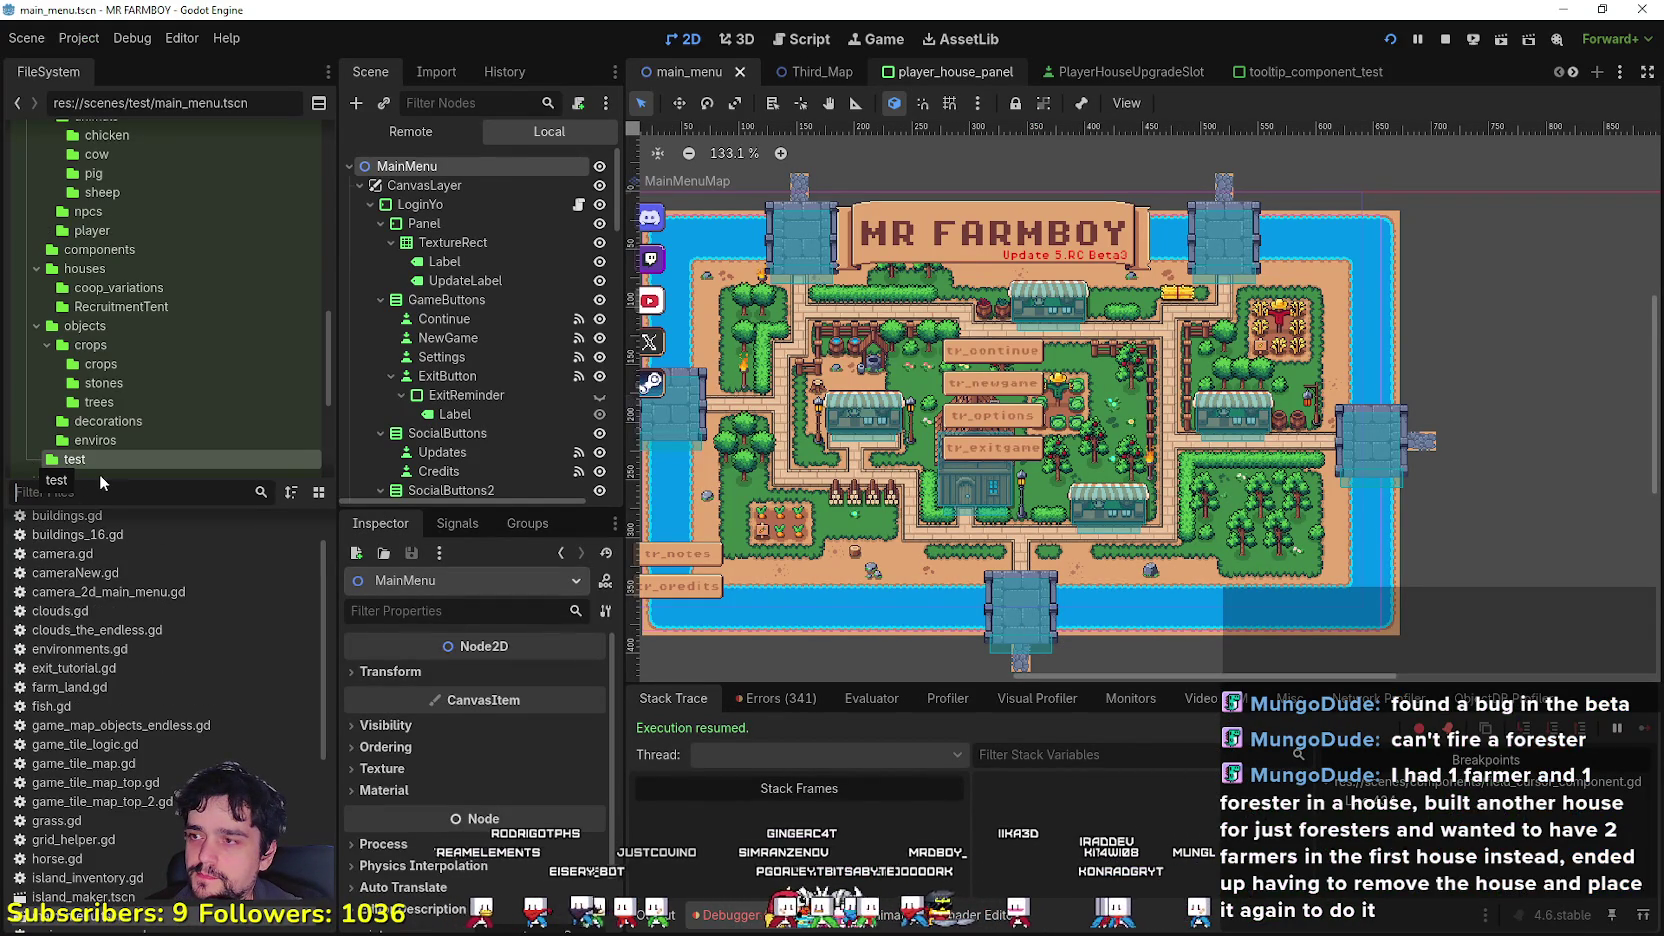
{"action": "left_click", "coordinate": [160, 455]}
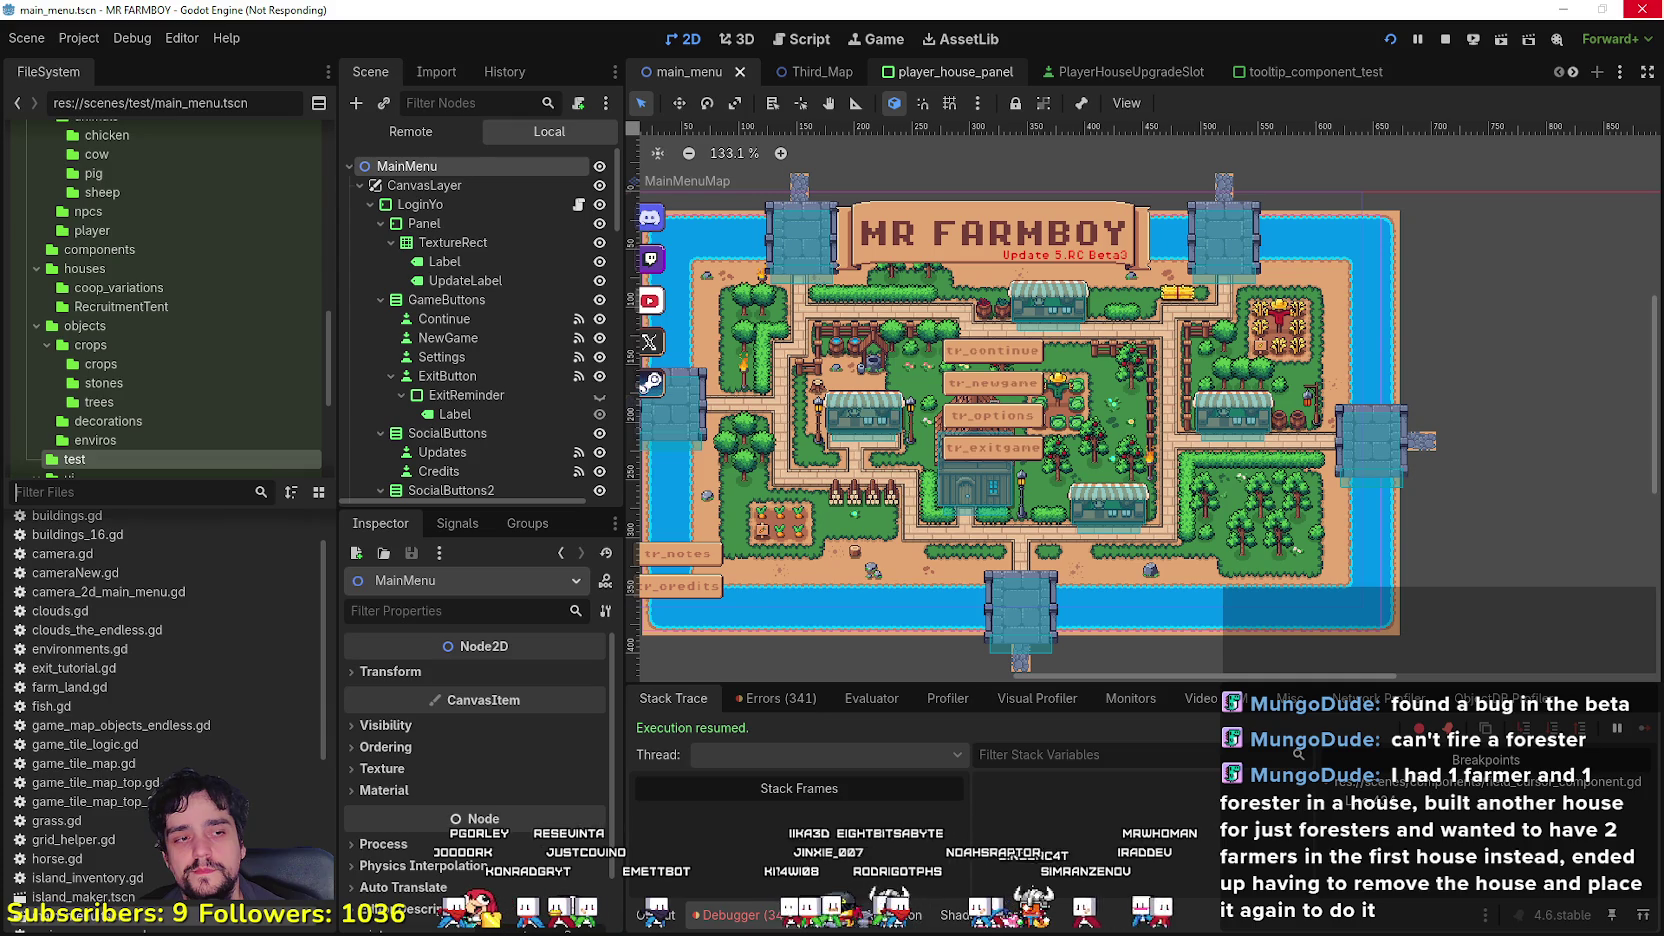
{"action": "key", "text": "alt+Tab"}
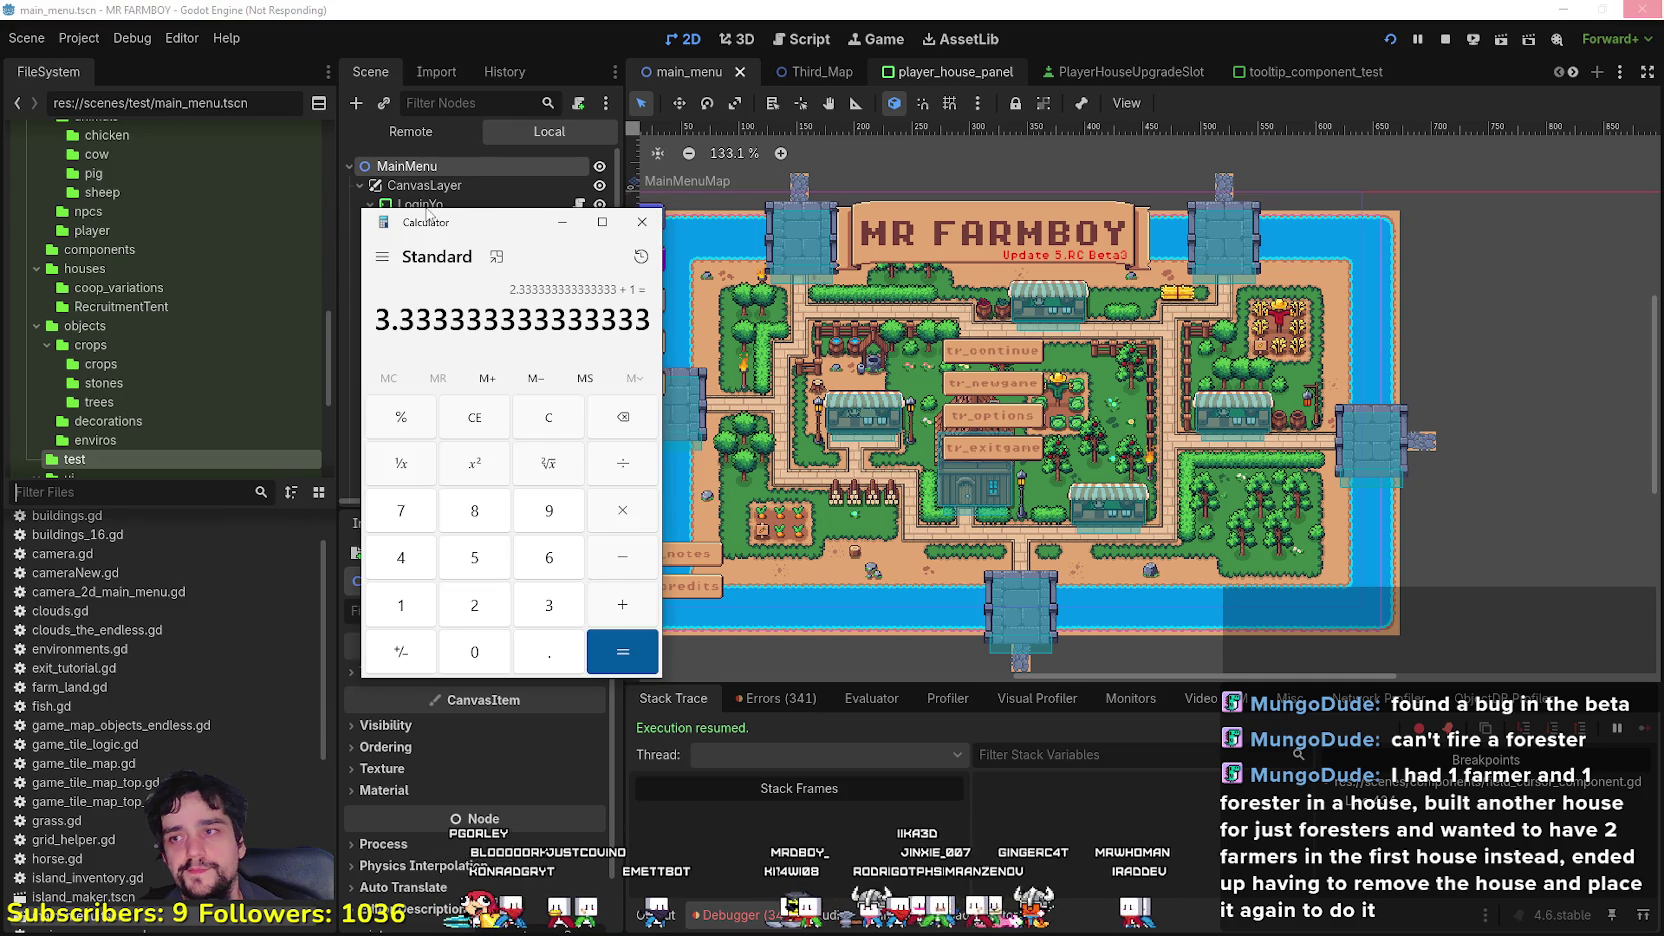
Step: Close the Calculator window to reveal the running Mr Farmboy game
{"action": "left_click", "coordinate": [642, 224]}
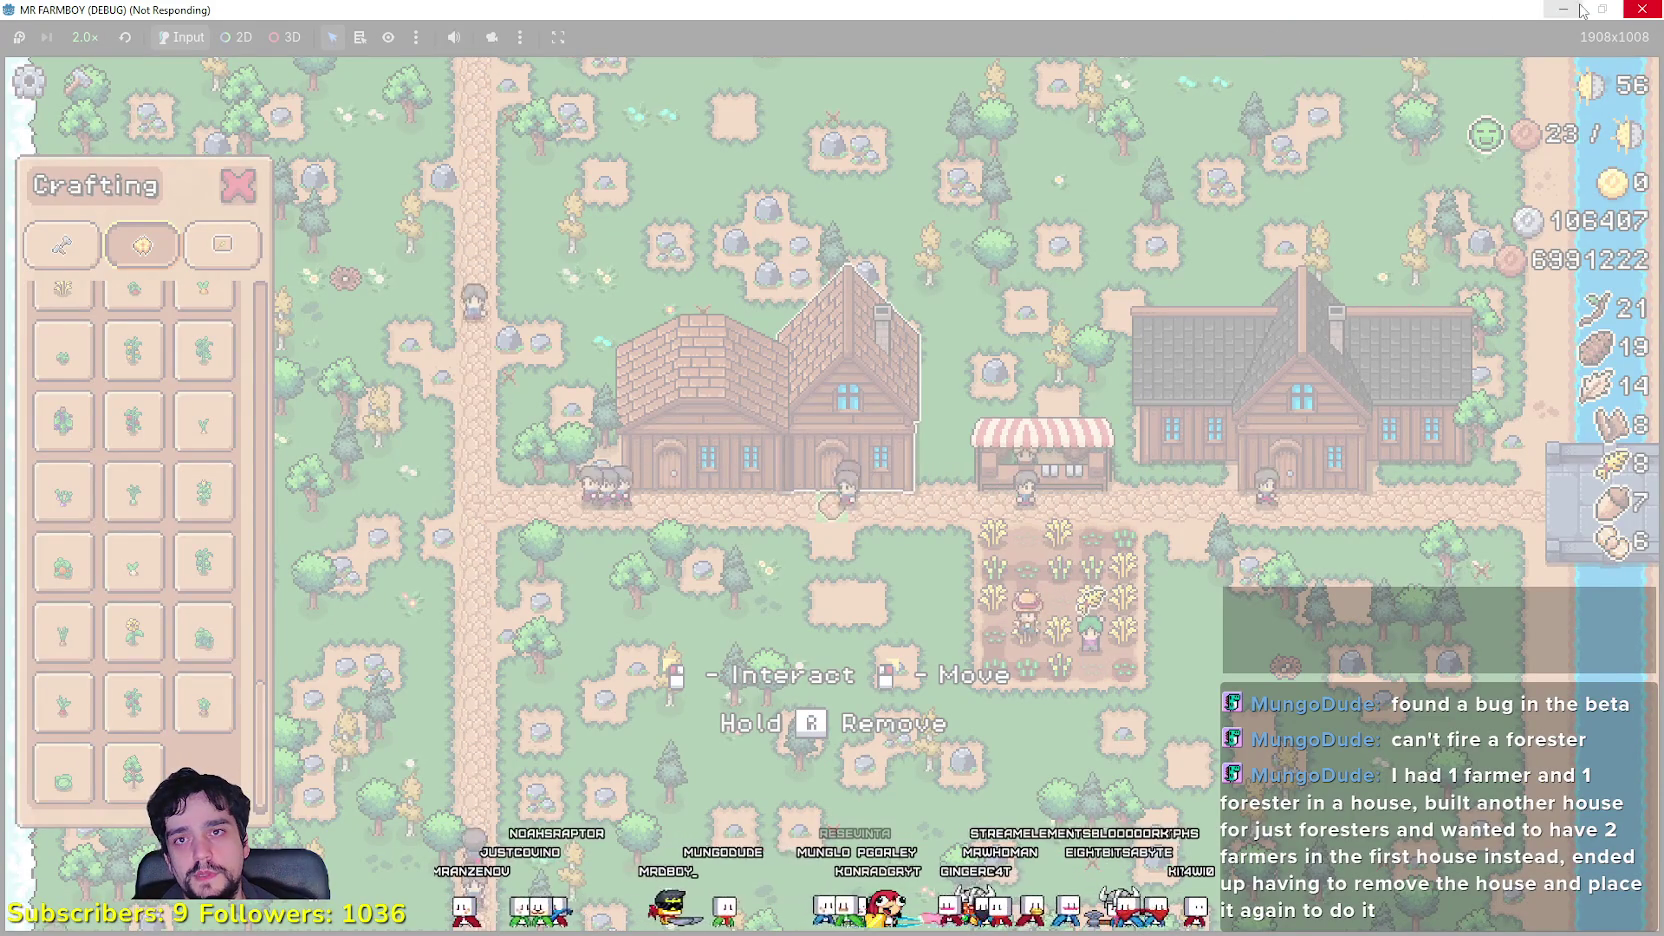
Step: Close the frozen Mr Farmboy game window and cancel the 'not responding' problem report
{"action": "left_click", "coordinate": [738, 8]}
{"action": "left_click", "coordinate": [740, 487]}
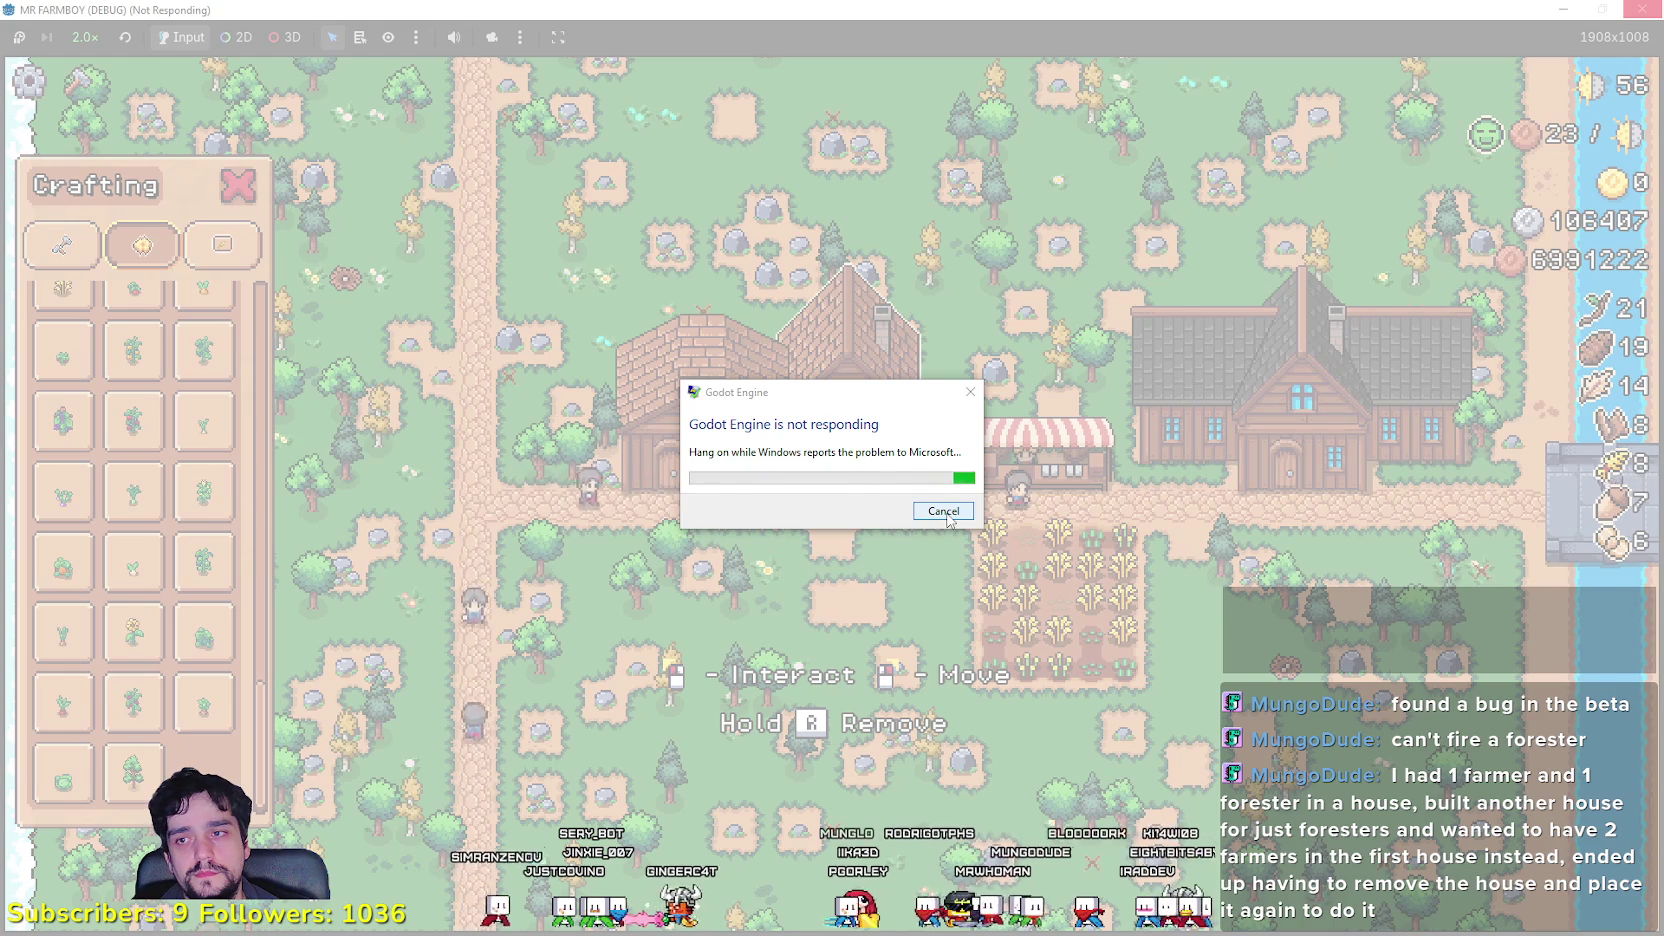
{"action": "left_click", "coordinate": [946, 513]}
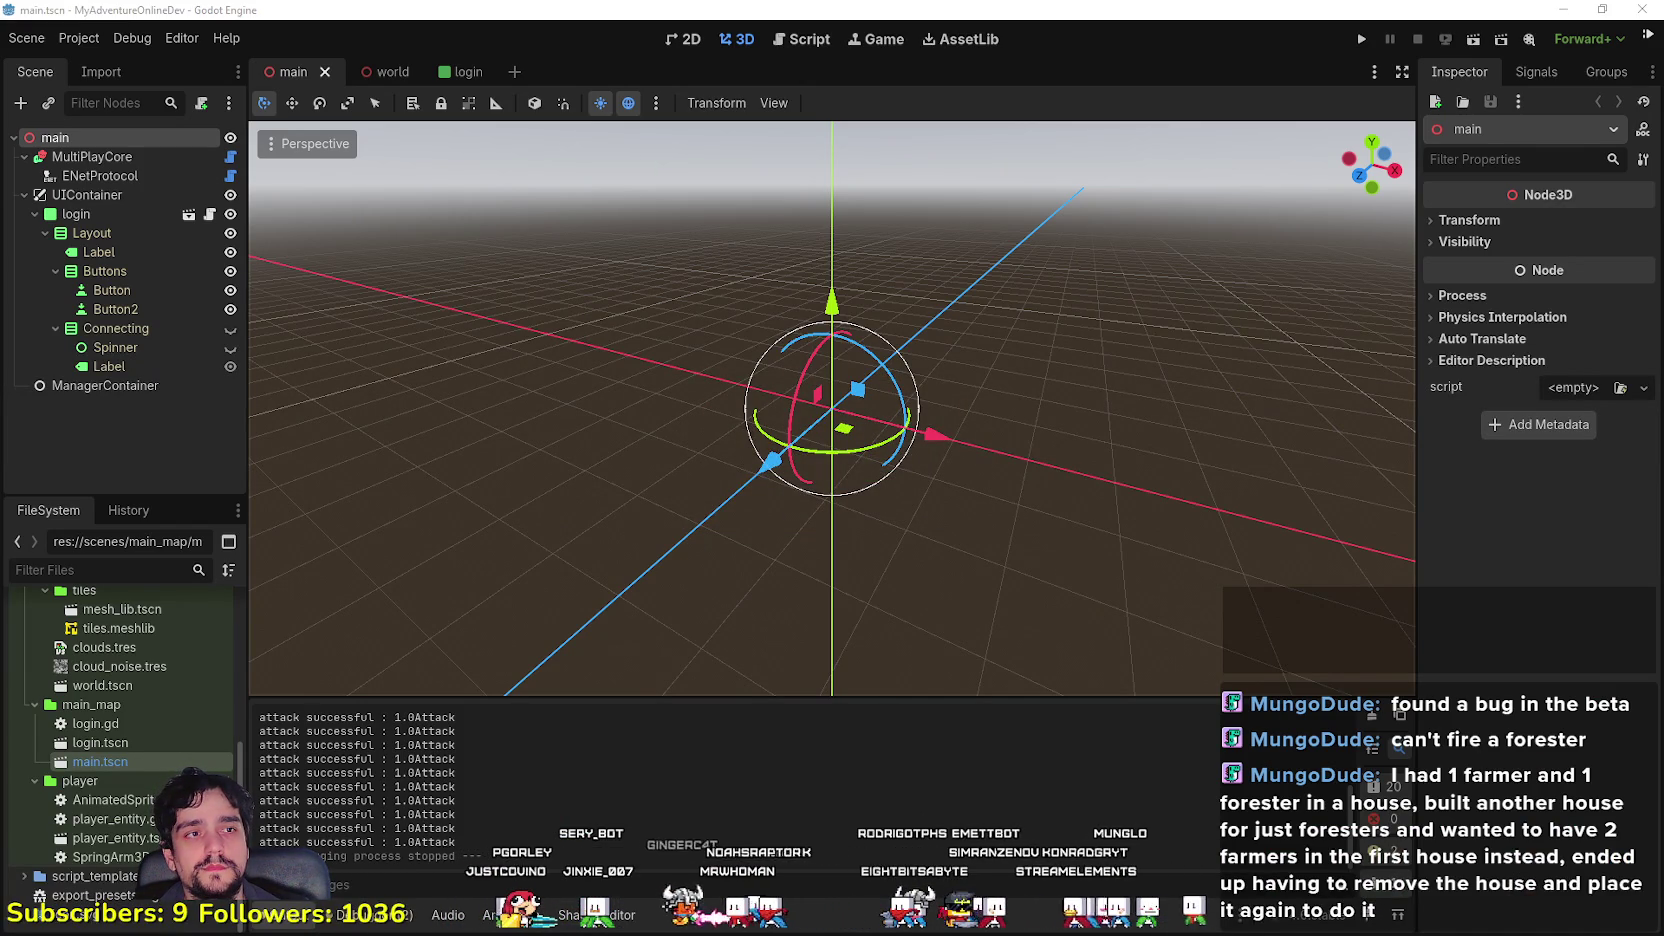
Step: Run the Mr Farmboy project with F5, then close the game window to return to house.gd
{"action": "key", "text": "F5"}
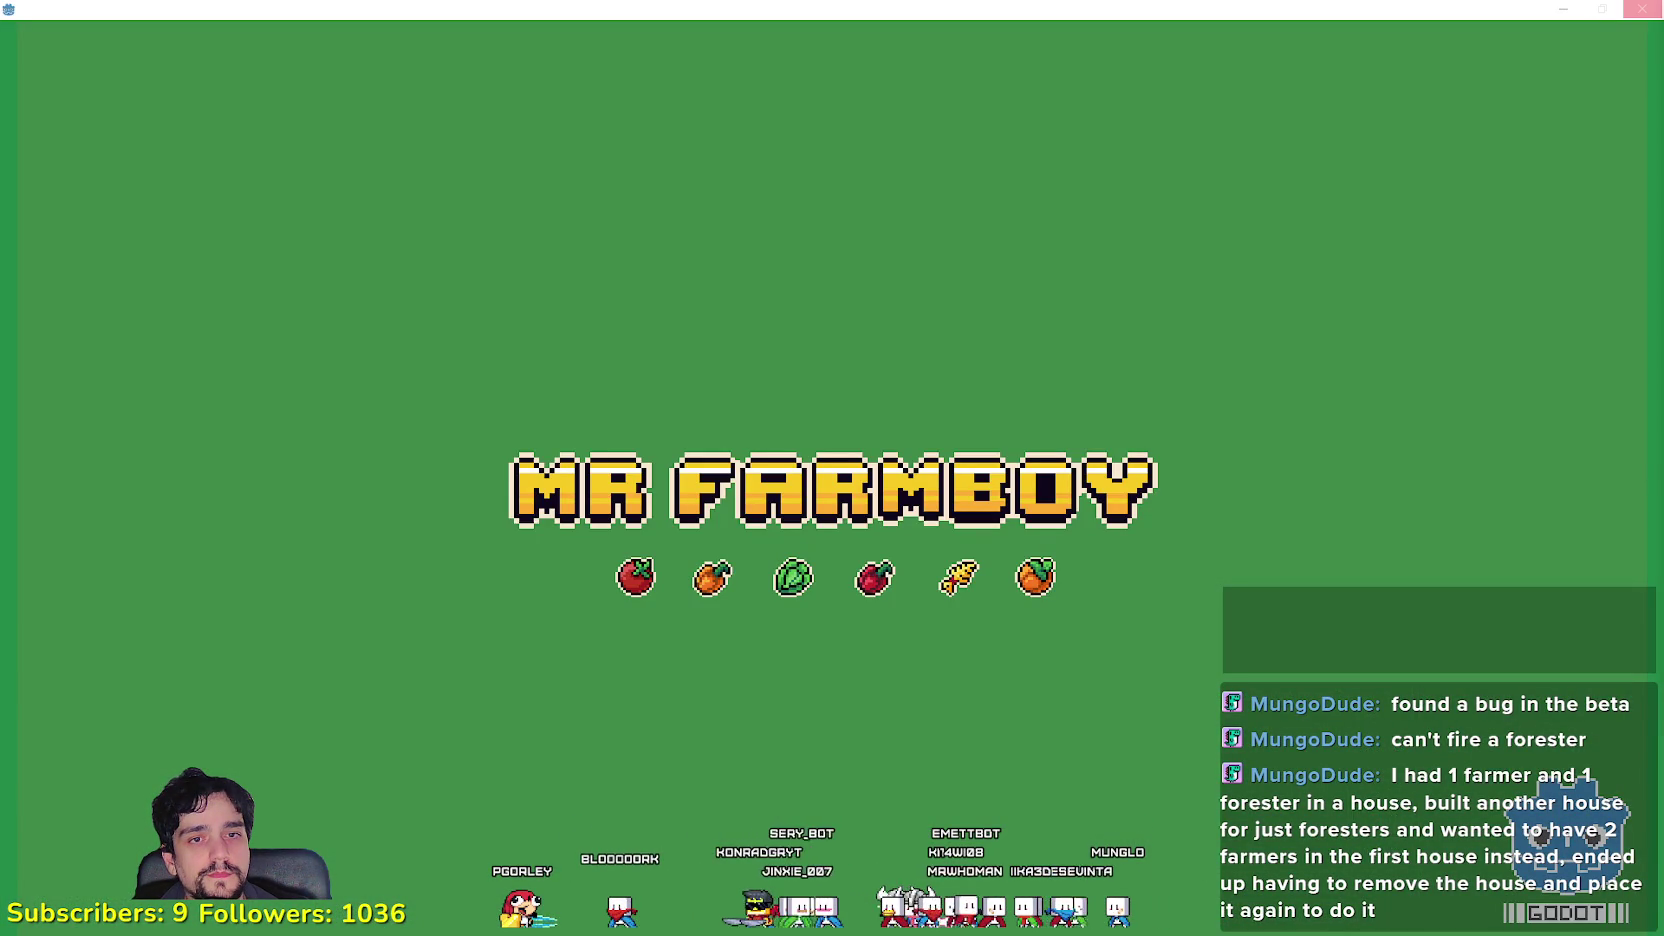
{"action": "left_click", "coordinate": [1642, 9]}
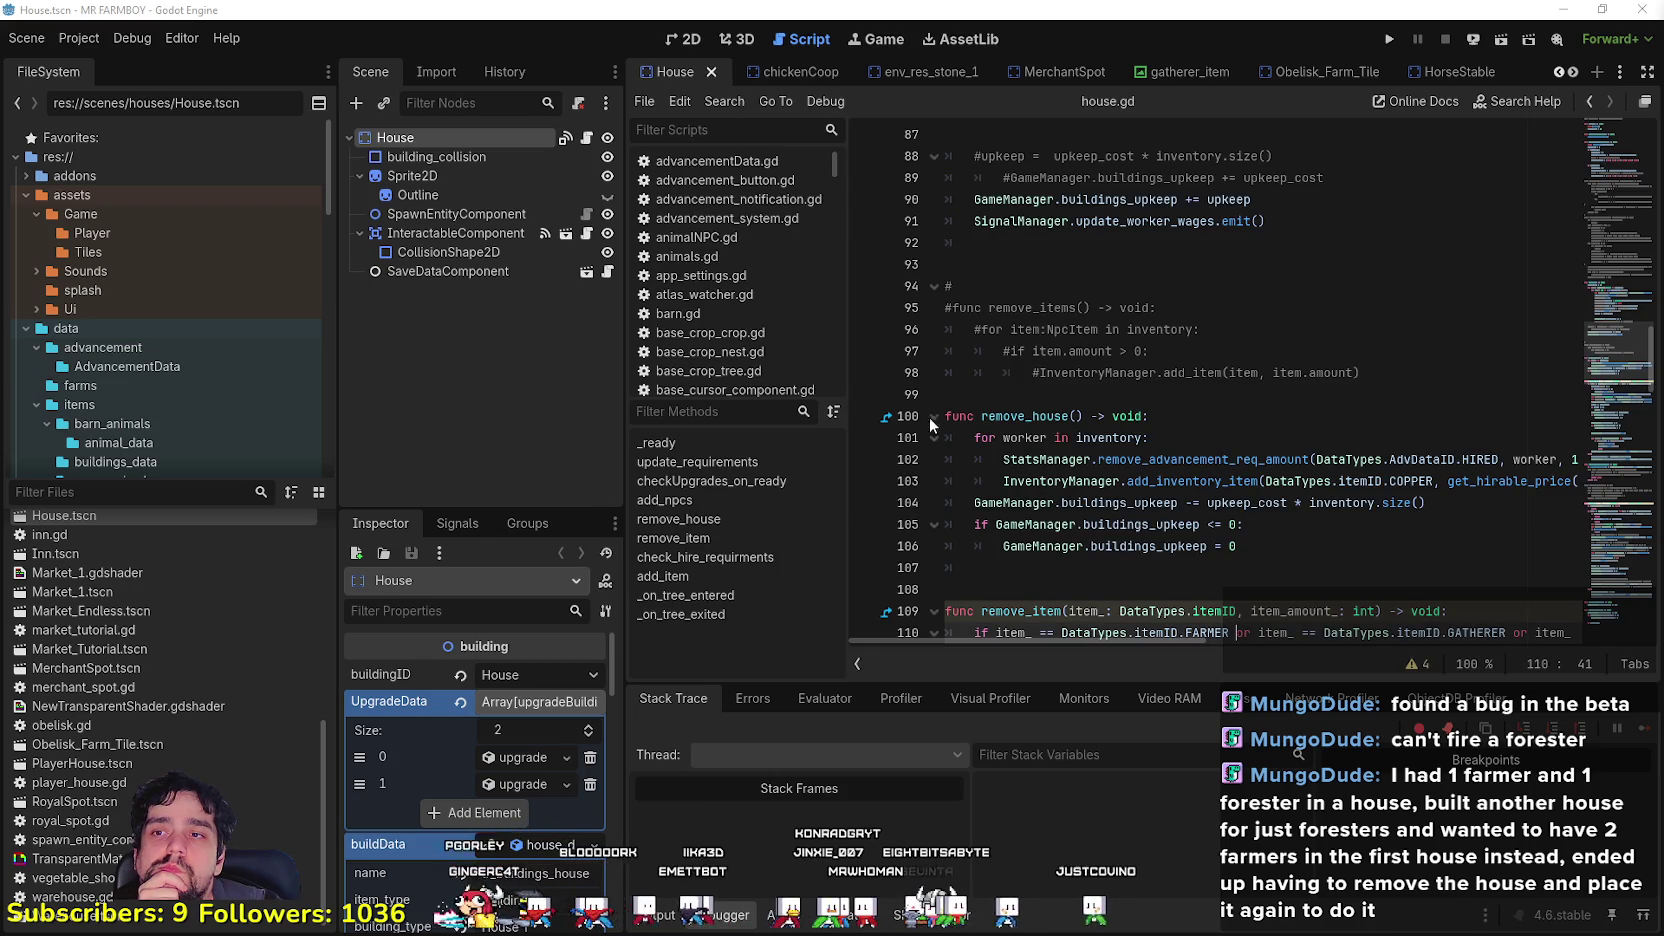
Step: Place the cursor in the remove_house/remove_item code of house.gd and save the House scene with Ctrl+S
{"action": "left_click", "coordinate": [1080, 397]}
{"action": "scroll", "coordinate": [1080, 400], "scroll_direction": "down", "scroll_amount": 2}
{"action": "left_click", "coordinate": [1117, 452]}
{"action": "scroll", "coordinate": [1120, 455], "scroll_direction": "down", "scroll_amount": 2}
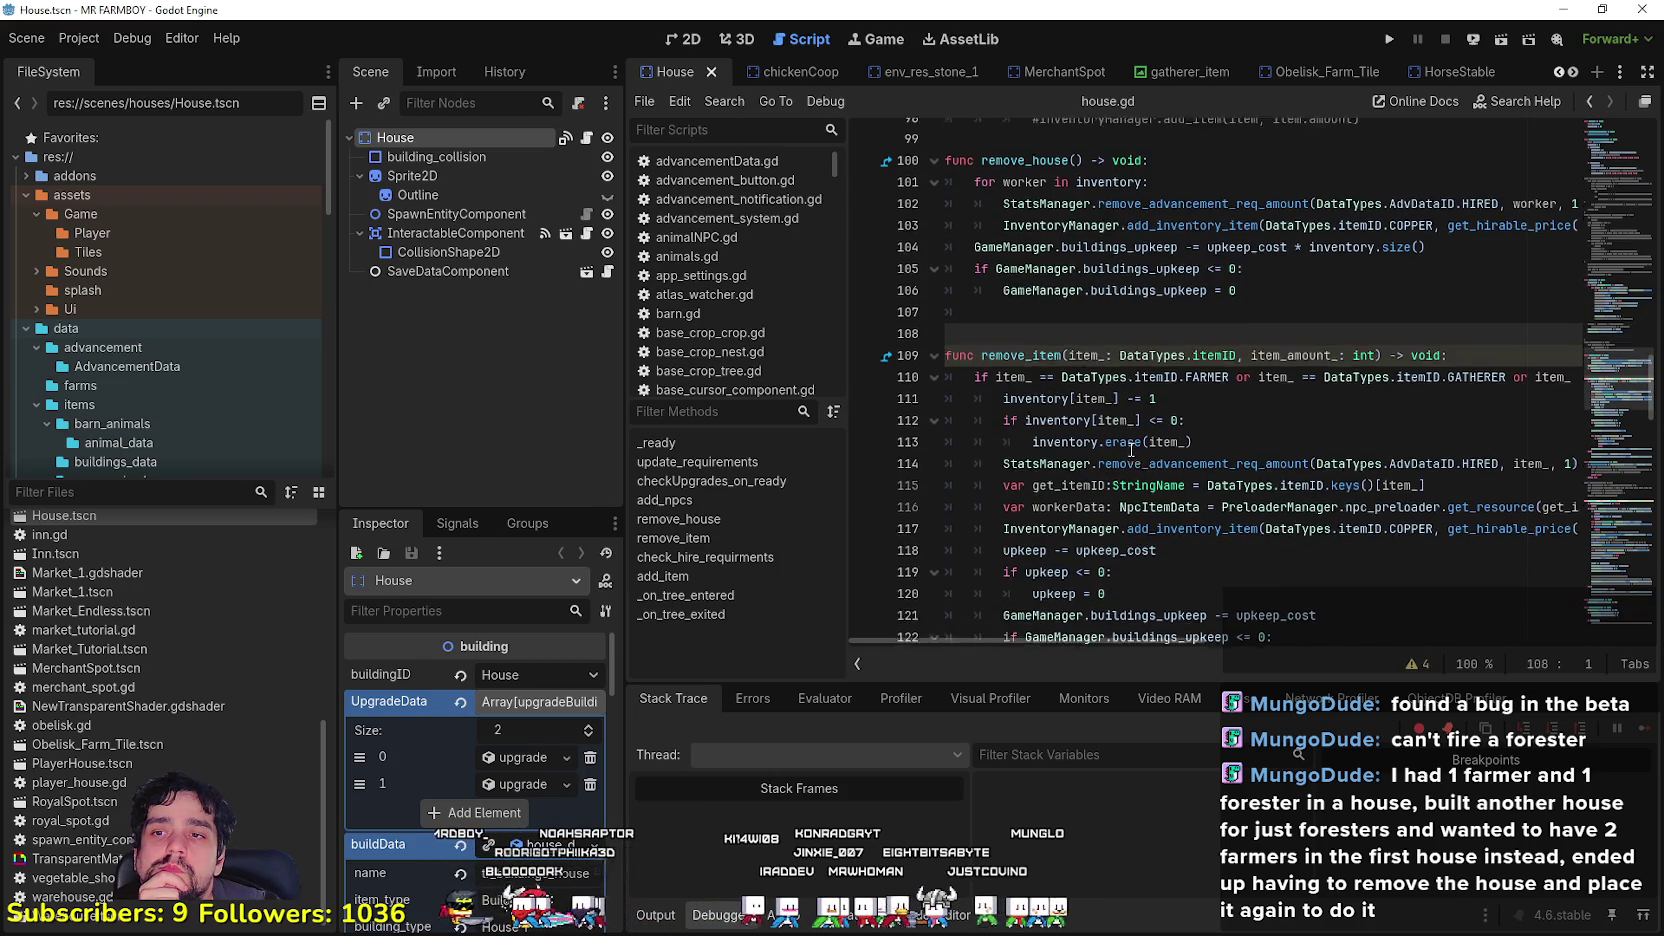
{"action": "left_click_drag", "start_coordinate": [1186, 640], "coordinate": [1625, 668]}
{"action": "left_click", "coordinate": [1140, 440]}
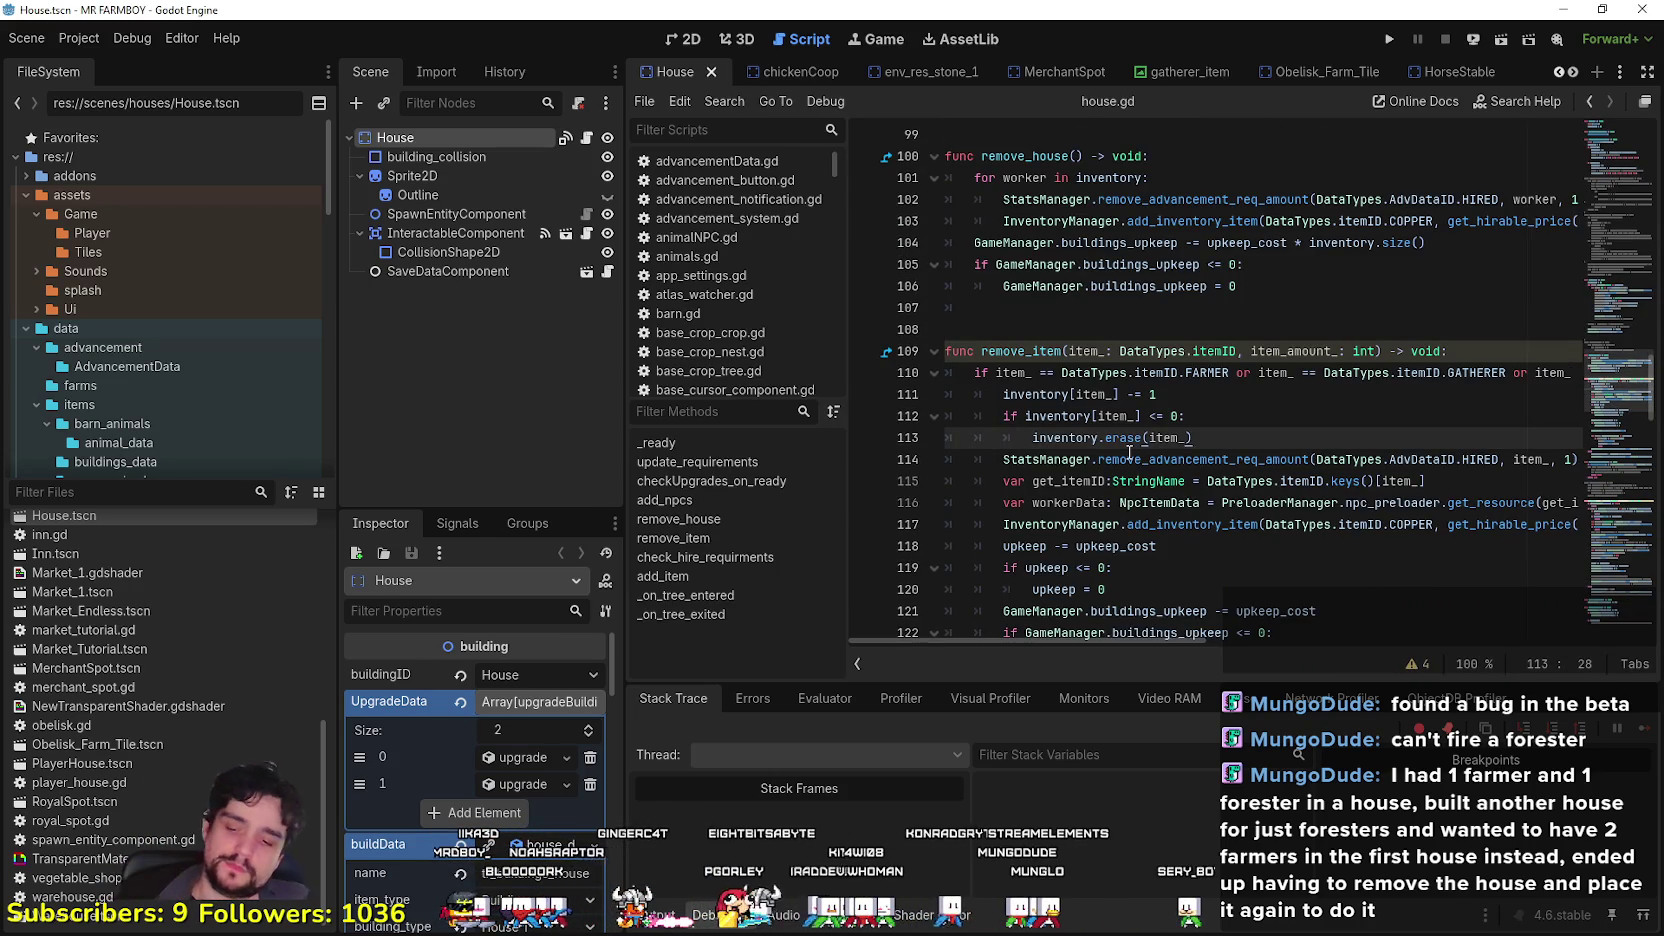
{"action": "key", "text": "ctrl+s"}
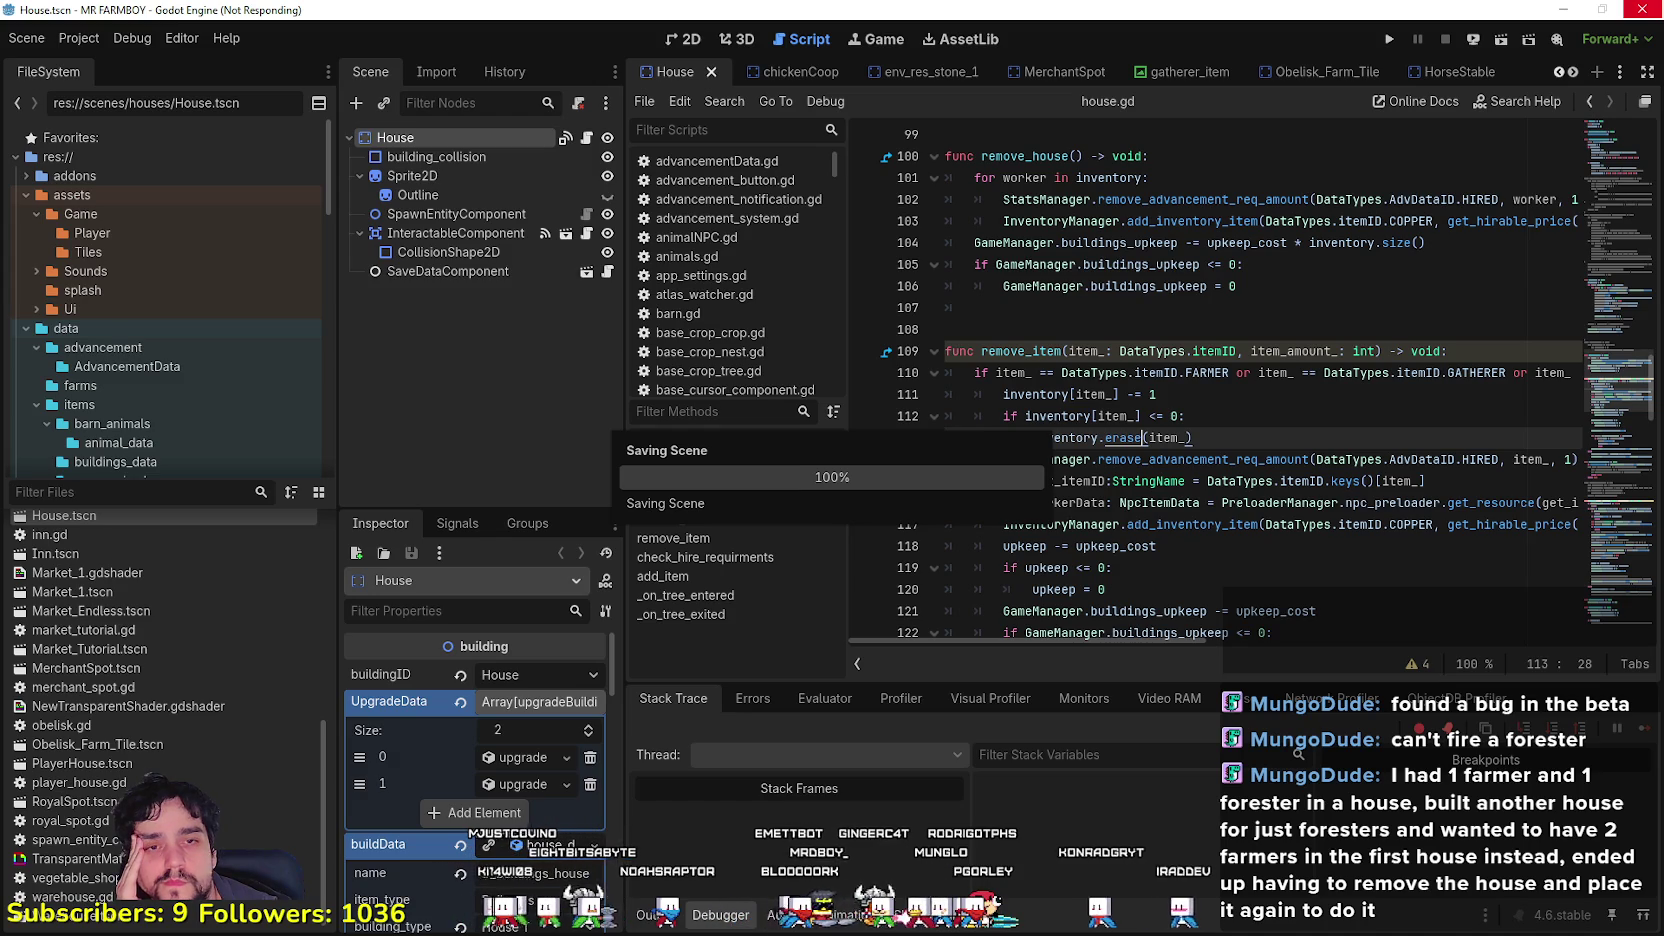
Step: After the save finishes, click back into house.gd at line 108
{"action": "left_click", "coordinate": [945, 329]}
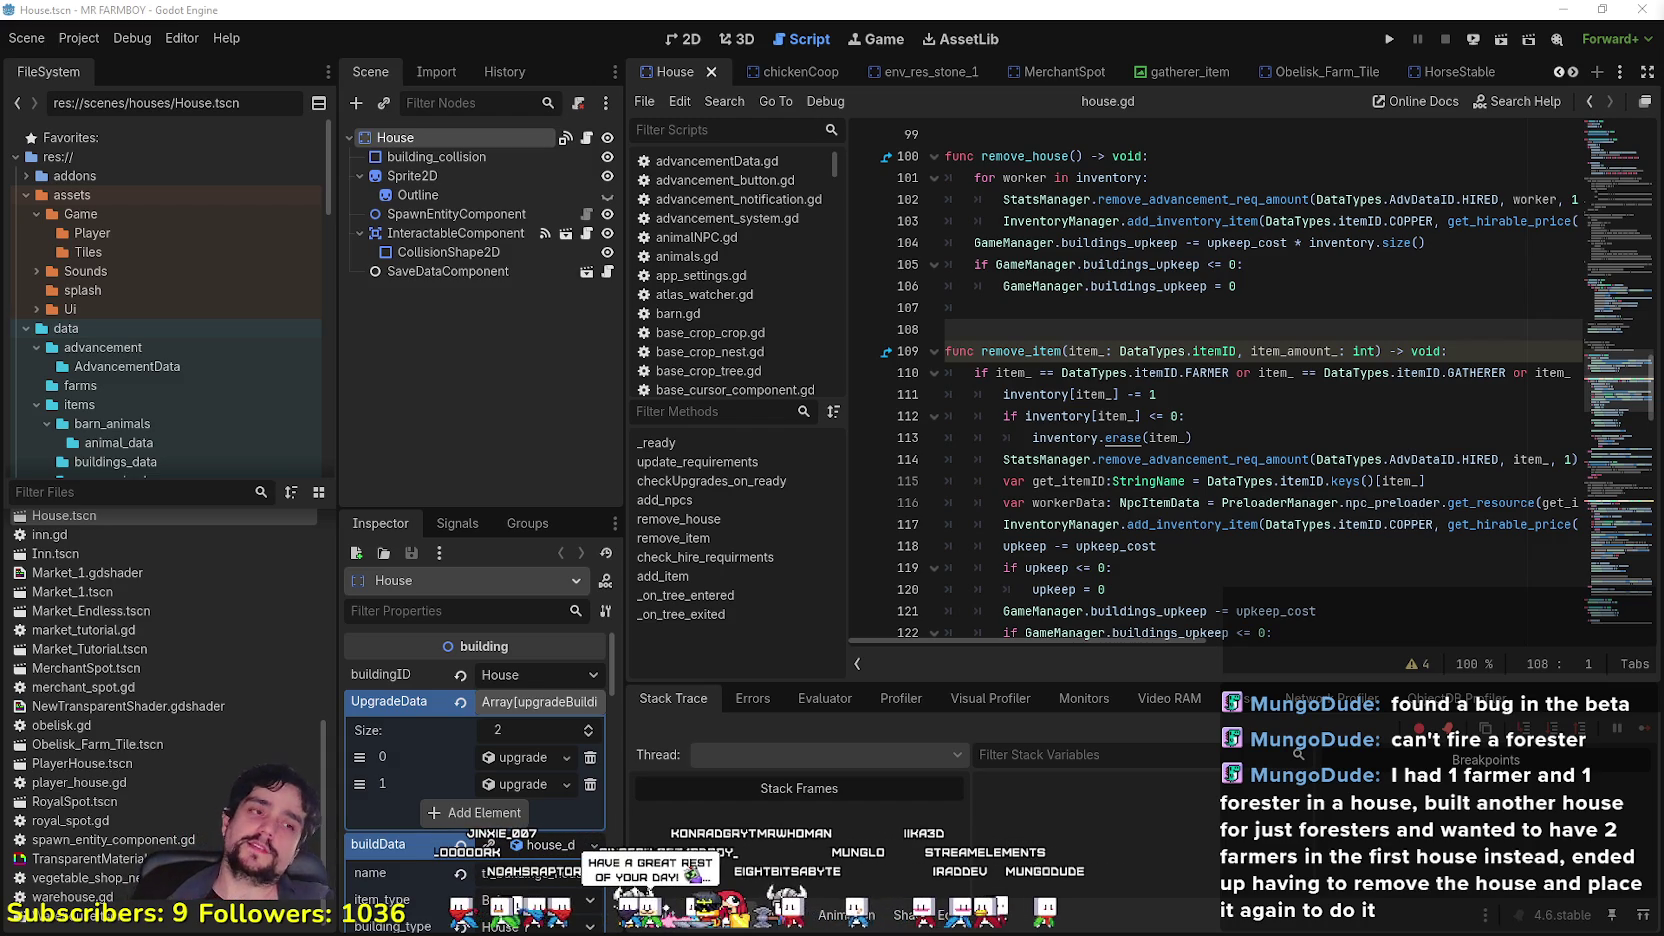
Step: Delete the stray indent tab on blank line 107 between remove_house and remove_item
{"action": "left_click", "coordinate": [1213, 314]}
{"action": "left_click", "coordinate": [1213, 323]}
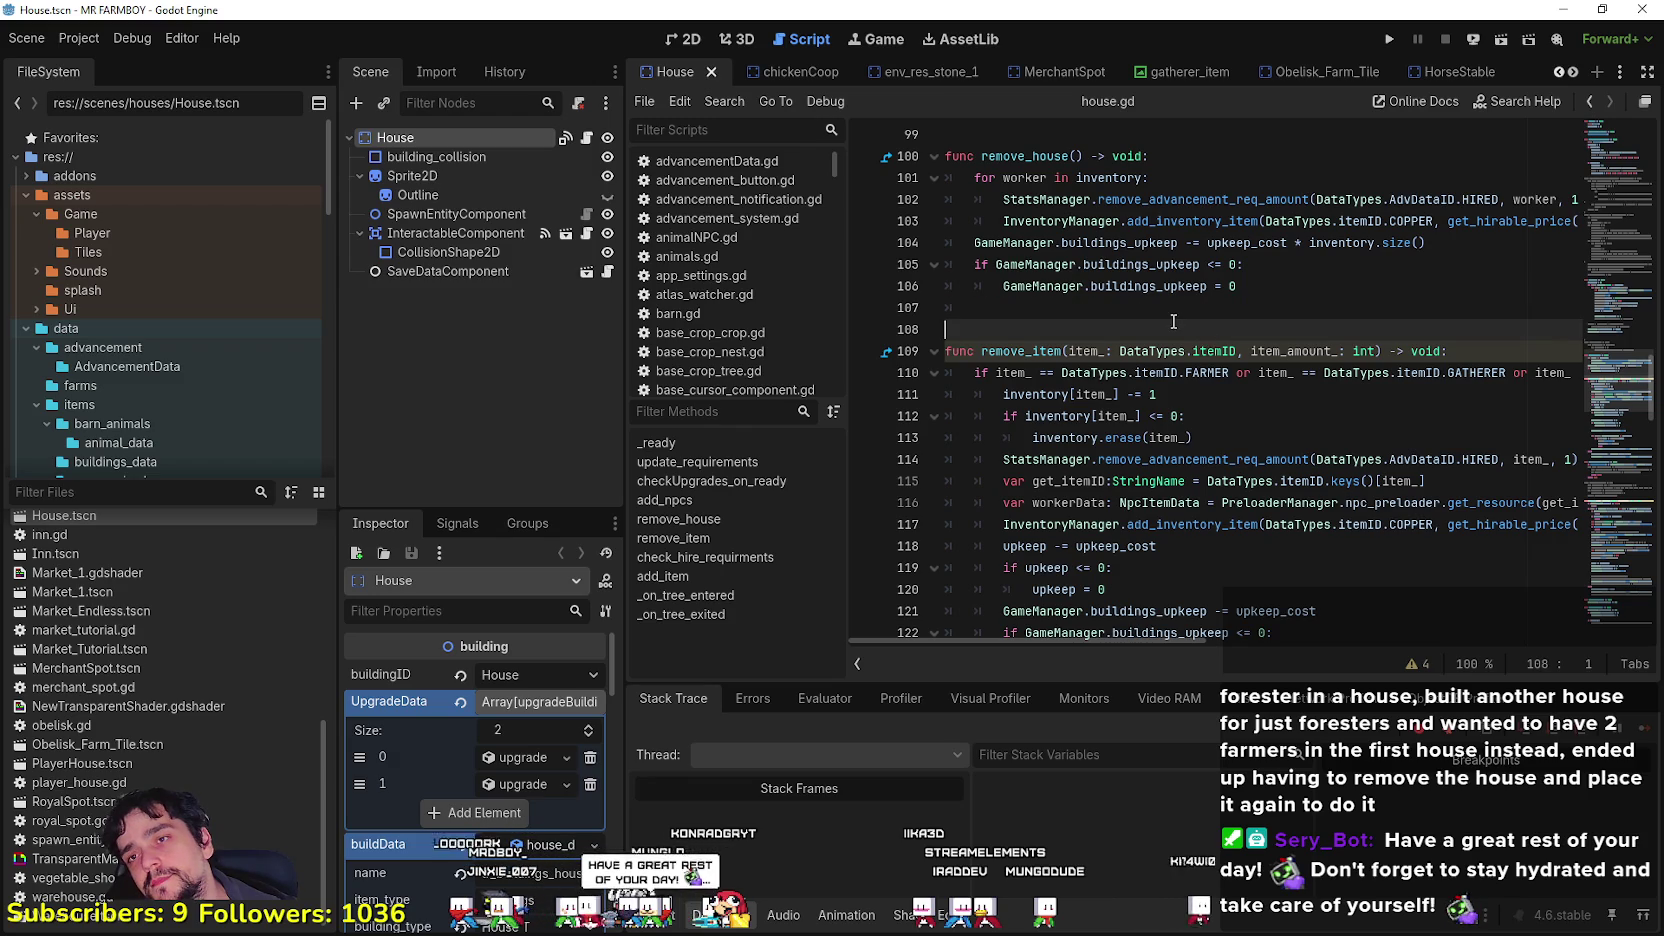
{"action": "left_click", "coordinate": [1182, 302]}
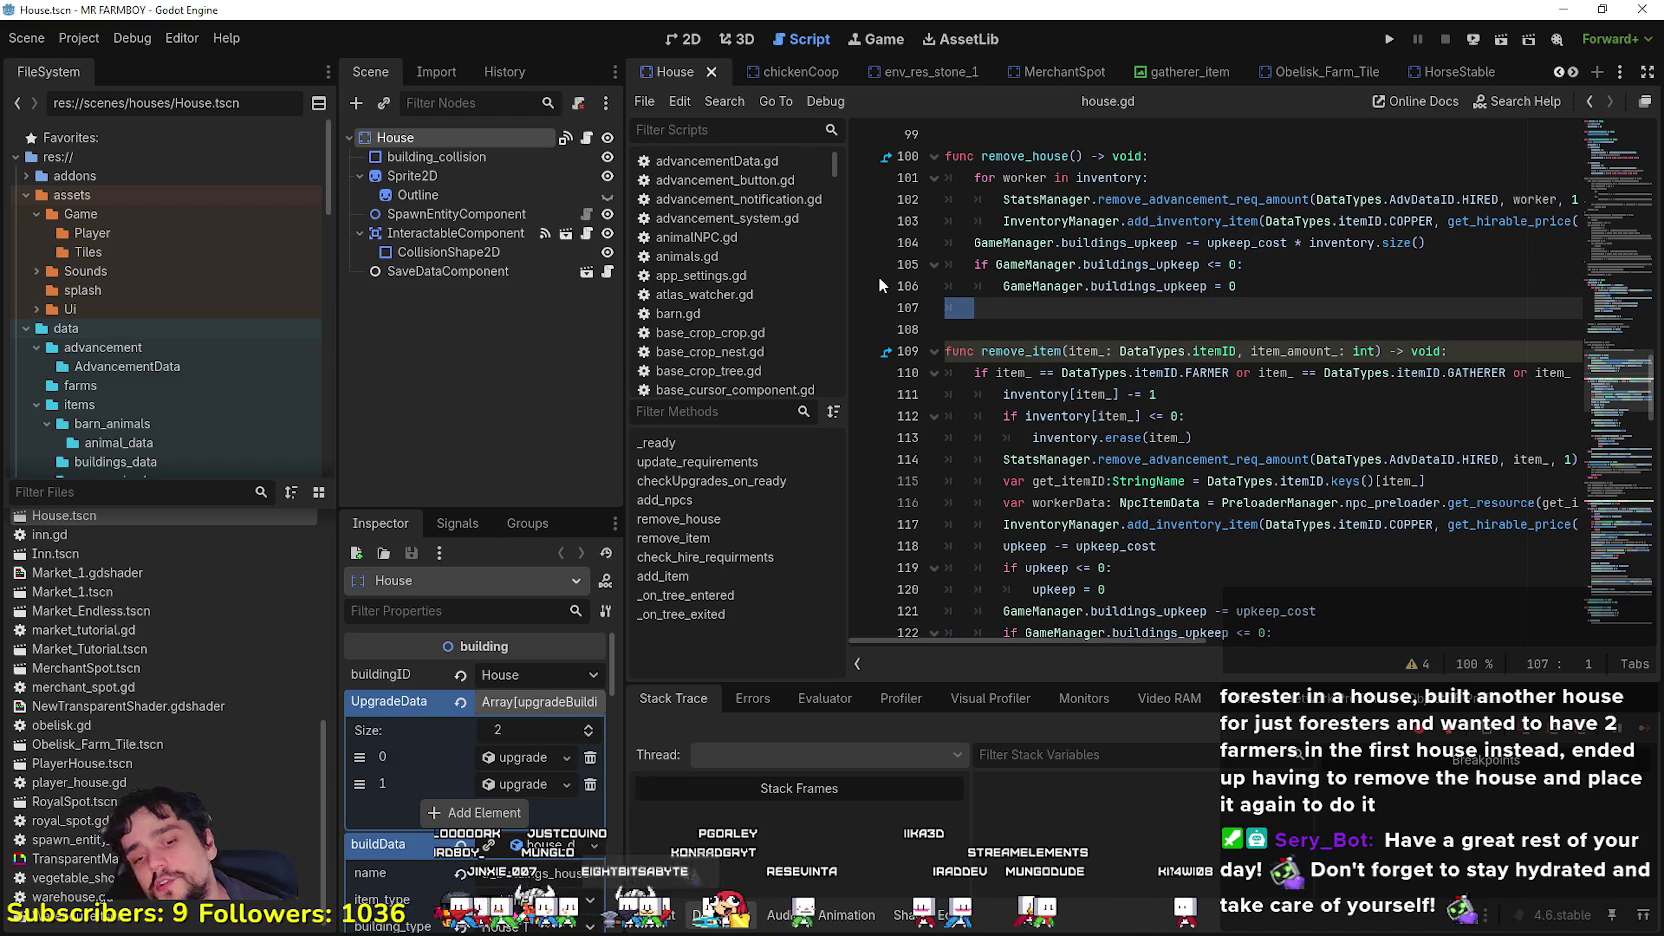
{"action": "key", "text": "BackSpace"}
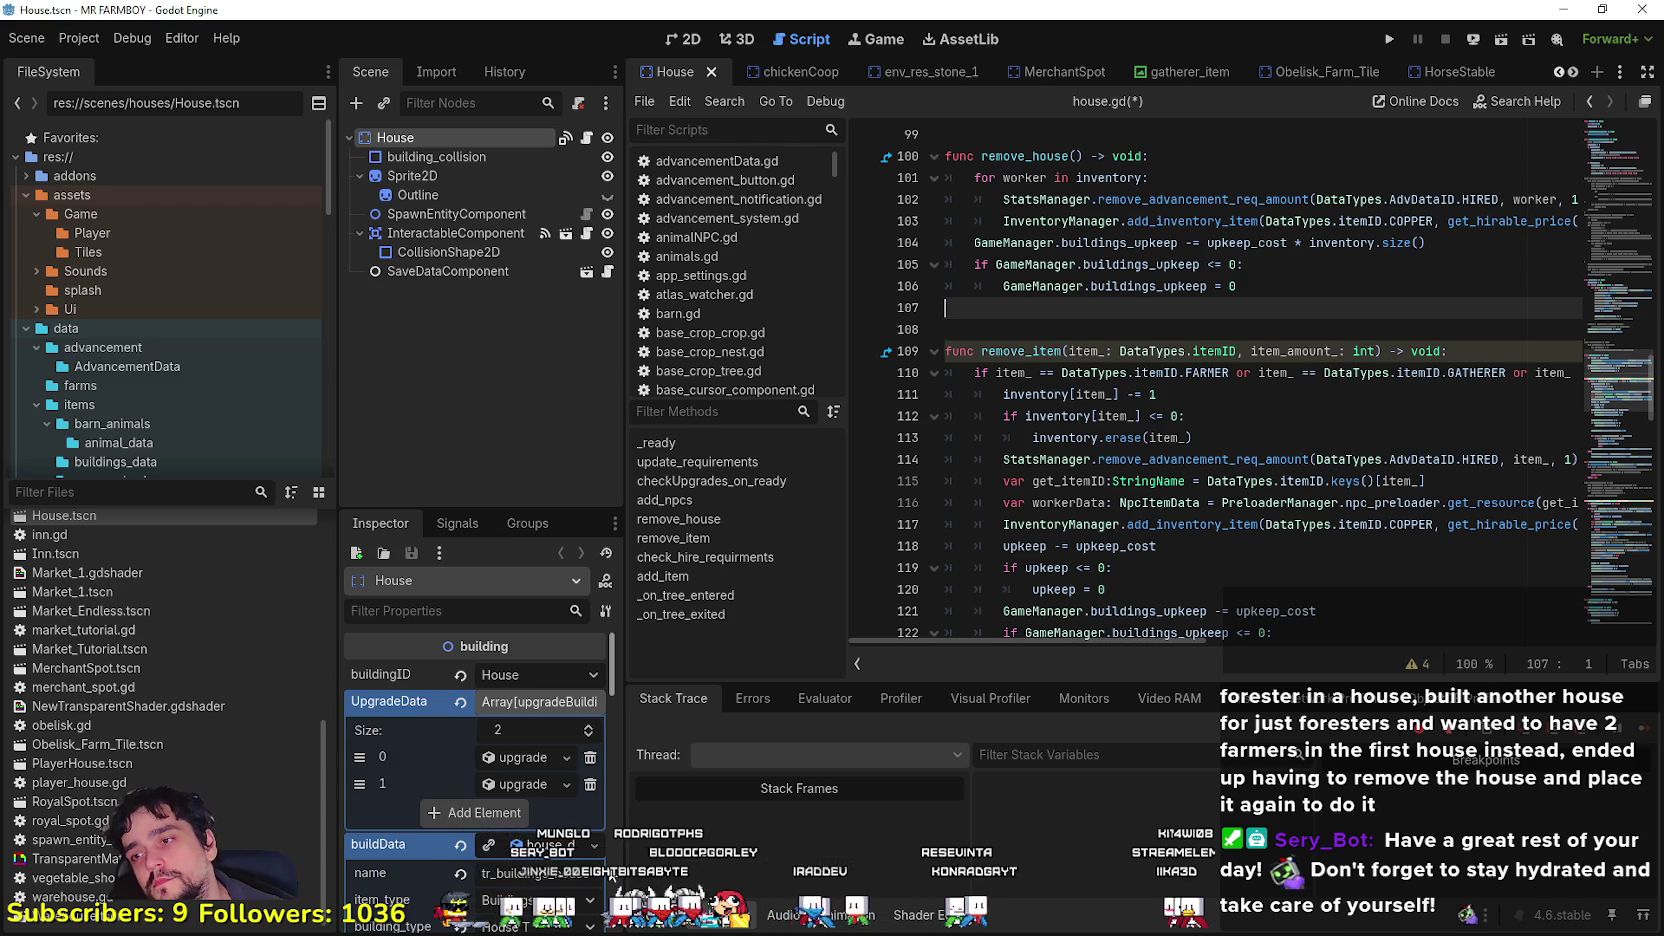
Step: Widen the Scene/Inspector docks, check the DataTypes reference on line 103, and return to line 107
{"action": "left_click_drag", "start_coordinate": [624, 495], "coordinate": [723, 495]}
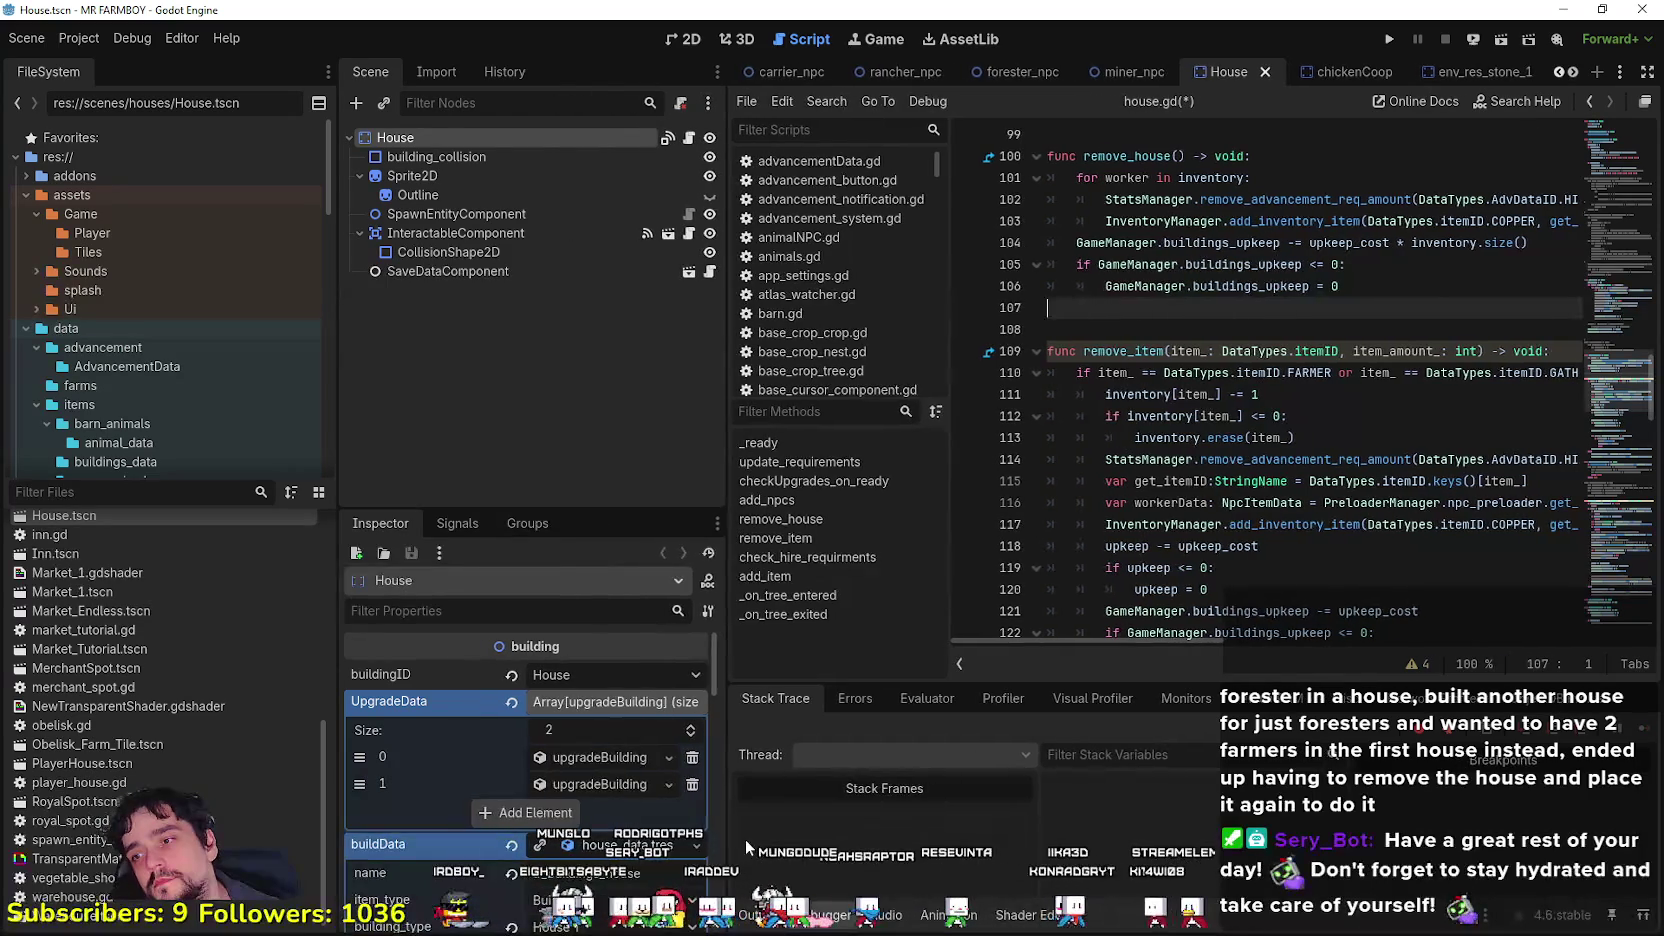
{"action": "left_click", "coordinate": [1375, 220]}
{"action": "left_click", "coordinate": [1386, 308]}
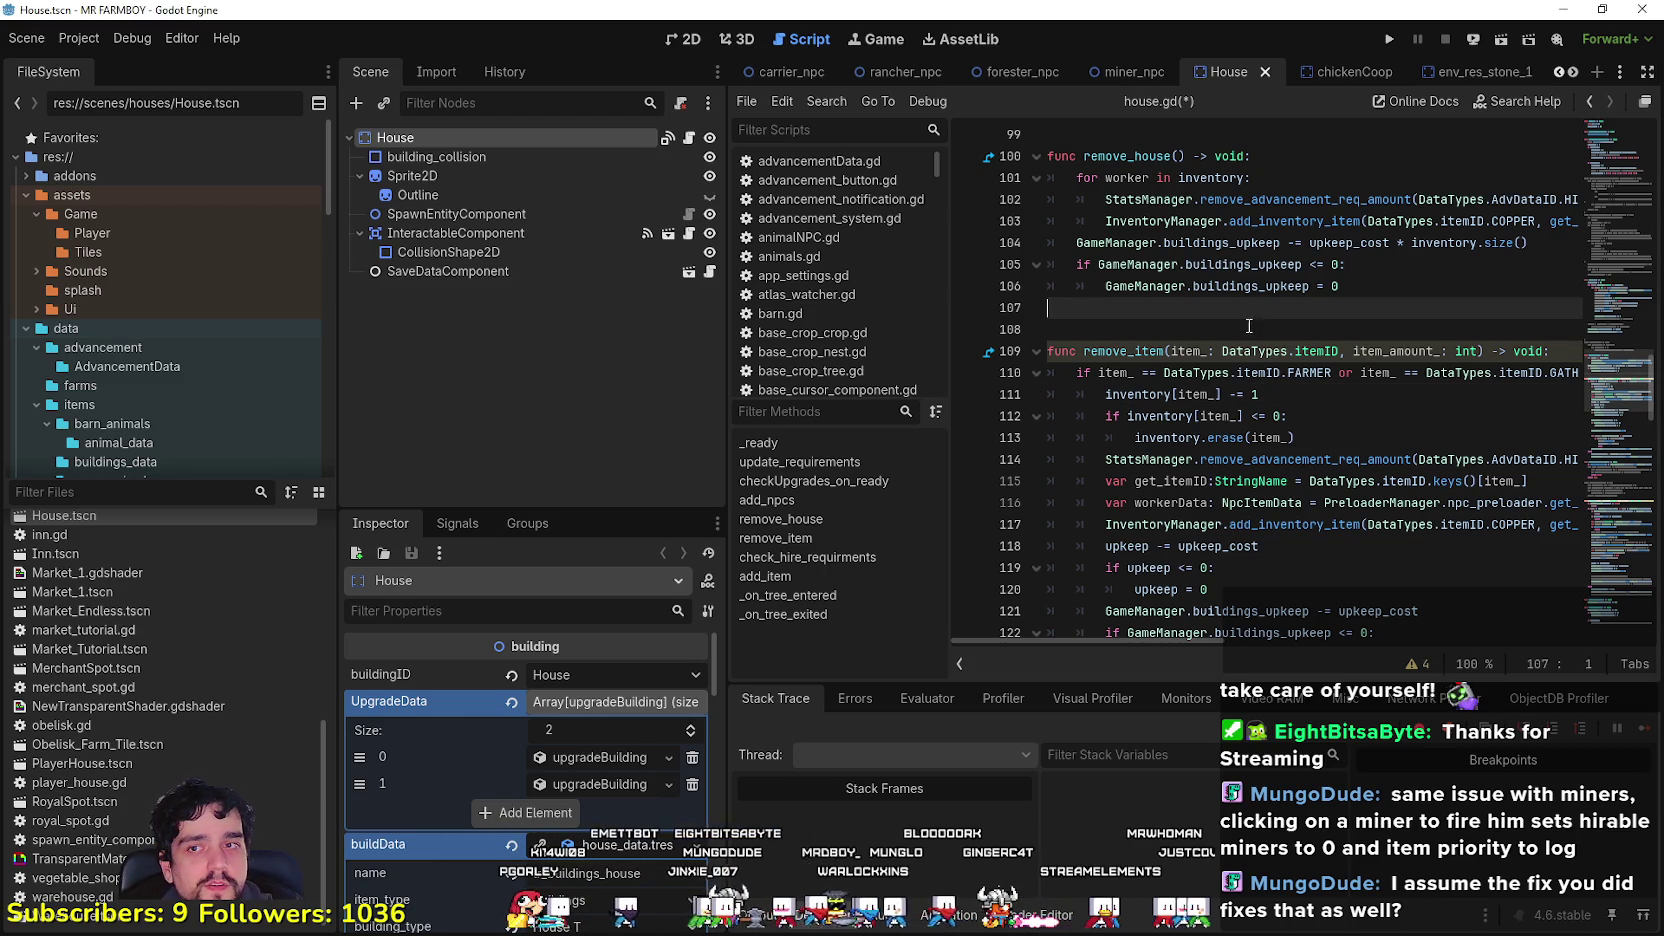
{"action": "left_click", "coordinate": [1212, 328]}
{"action": "key", "text": "Up"}
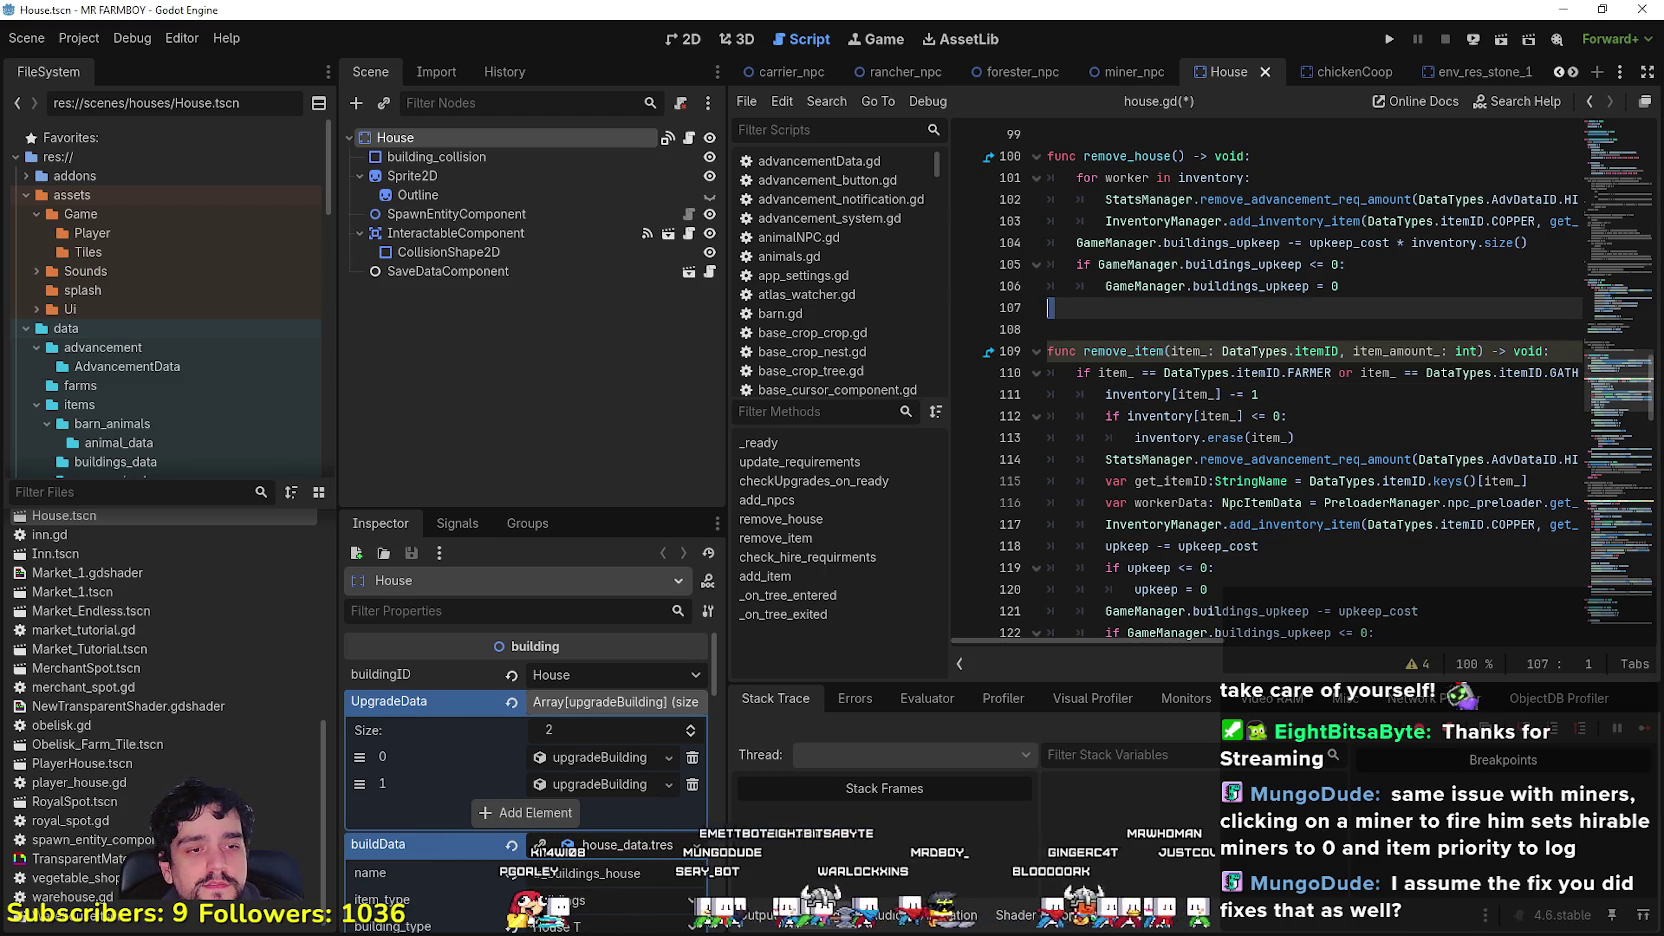